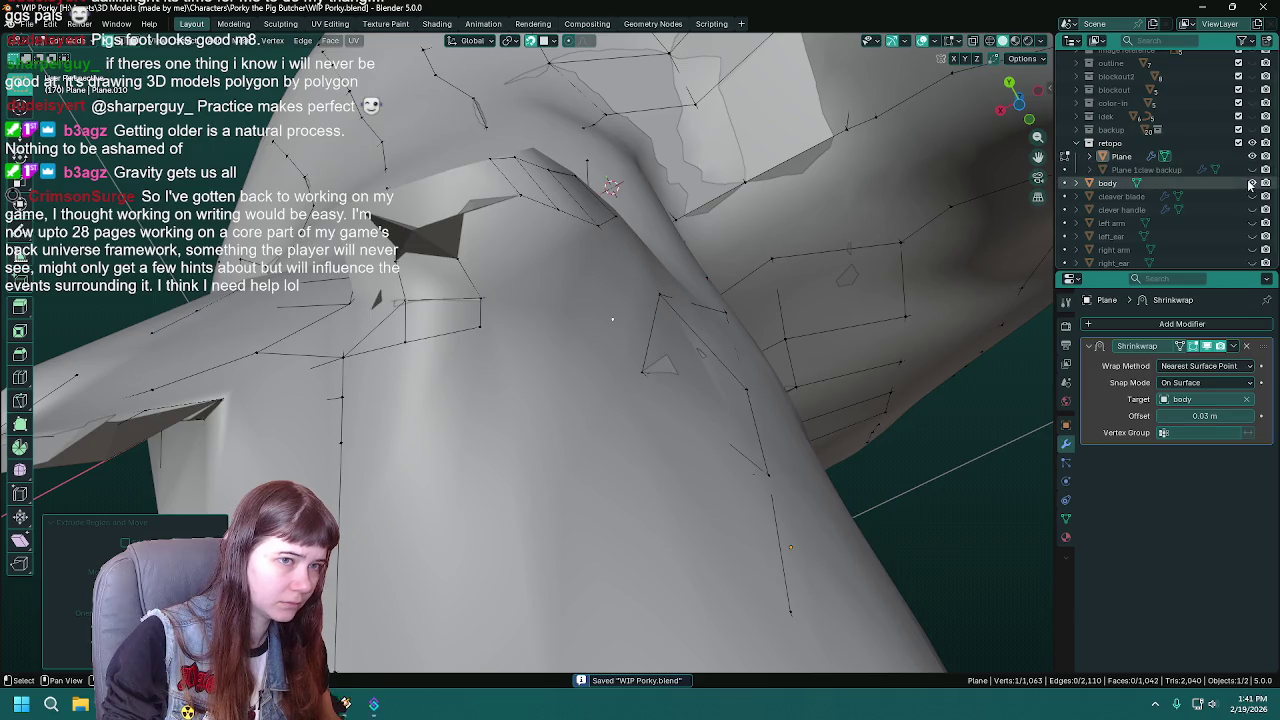
# - Turn on the Shrinkwrap on-cage display and fill the crotch gap's edge loop with a face
pyautogui.click(1214, 347)
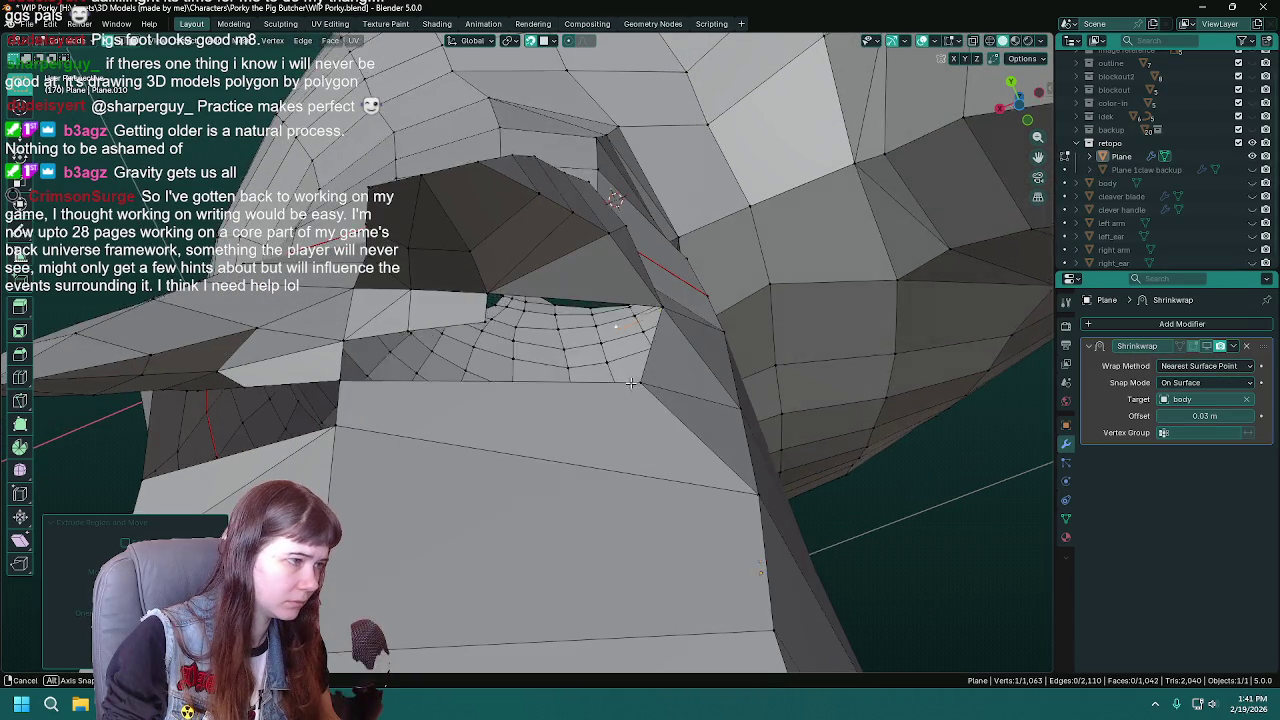
pyautogui.moveTo(470, 250); pyautogui.dragTo(488, 290, button='middle')
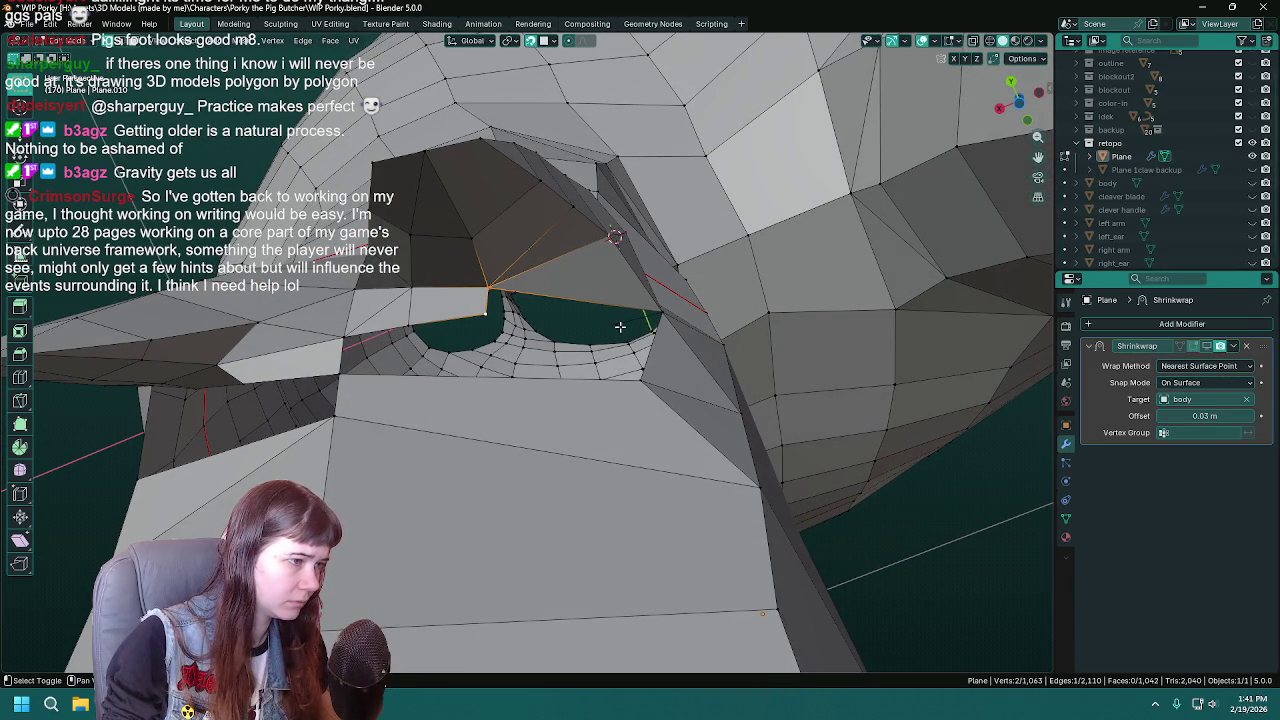
pyautogui.press('f')
pyautogui.moveTo(686, 331); pyautogui.dragTo(718, 350, button='middle')
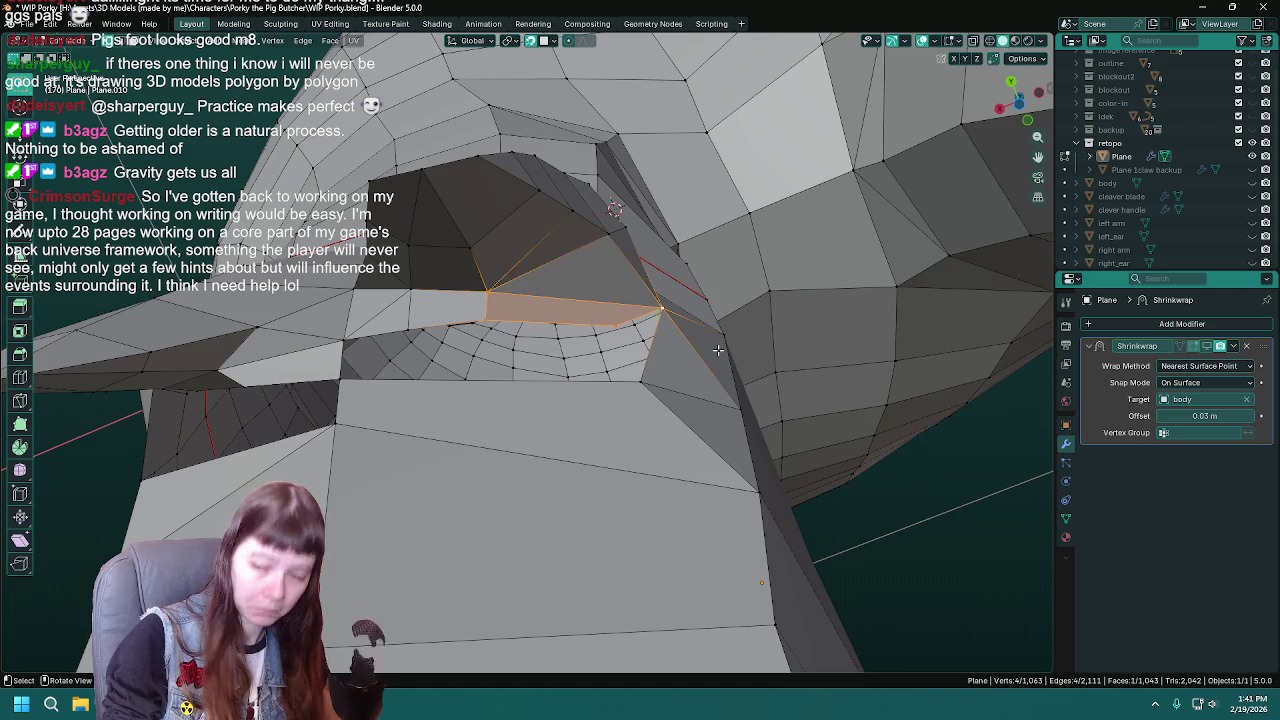
# - Select the crotch corner vertex, save WIP Porky.blend, and unhide the body mesh
pyautogui.click(659, 310)
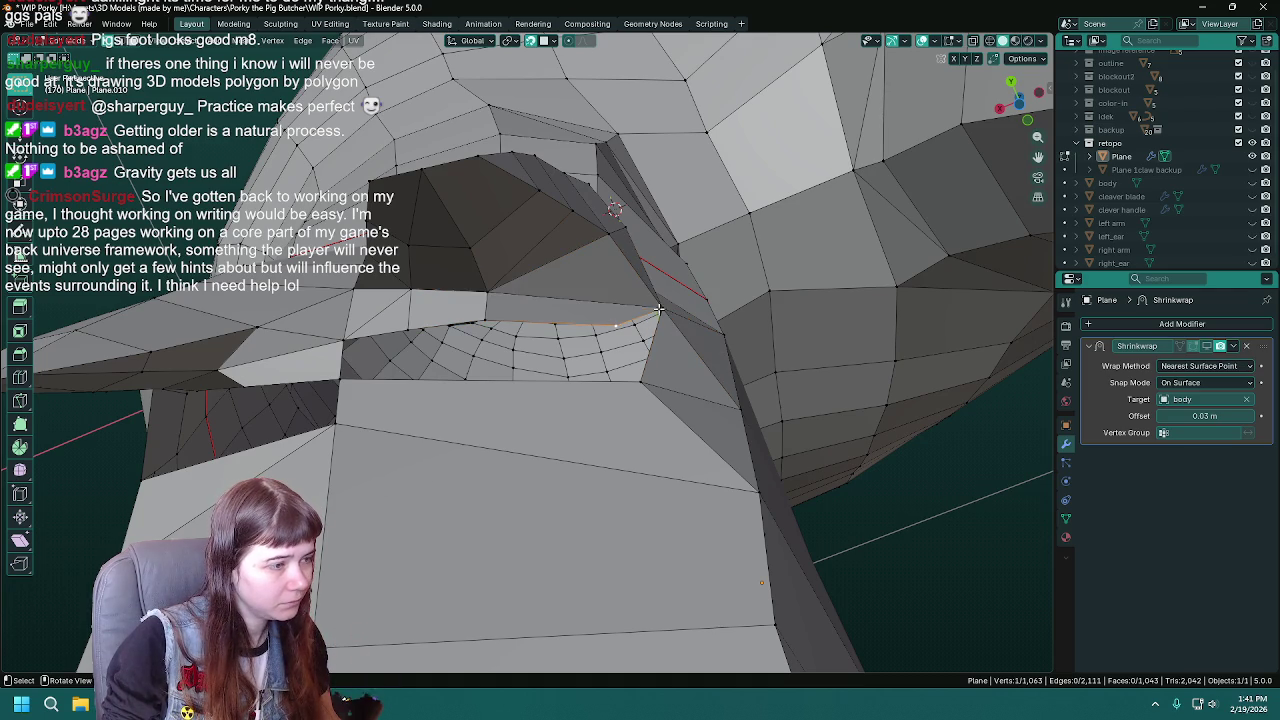
pyautogui.moveTo(502, 395); pyautogui.dragTo(632, 373, button='middle')
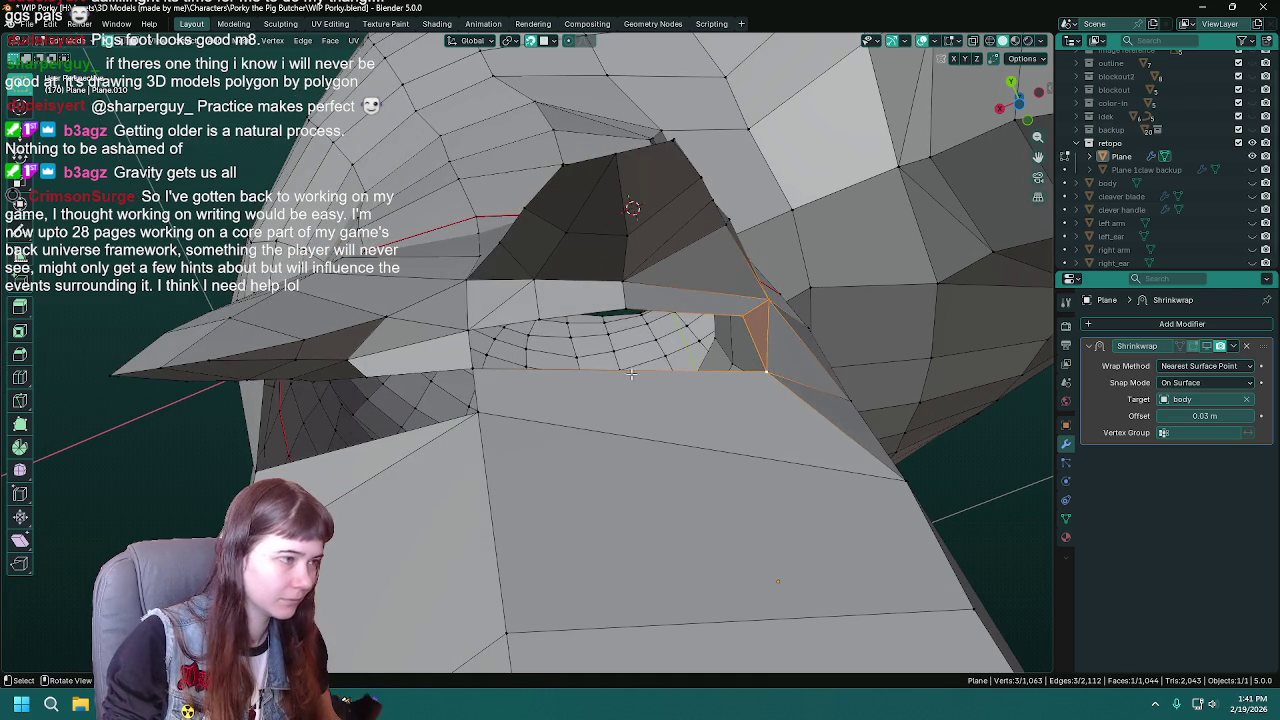
pyautogui.moveTo(465, 331); pyautogui.dragTo(600, 388, button='middle')
pyautogui.hotkey('ctrl', 's')
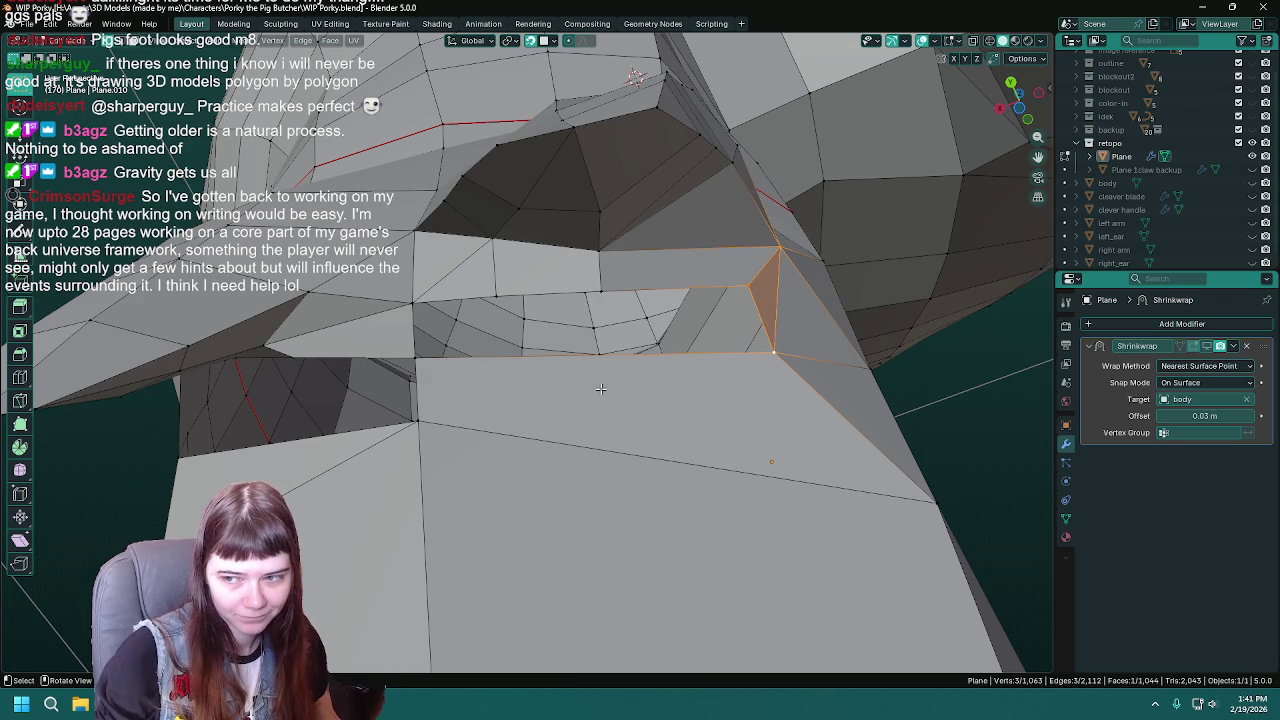
pyautogui.hotkey('ctrl', 's')
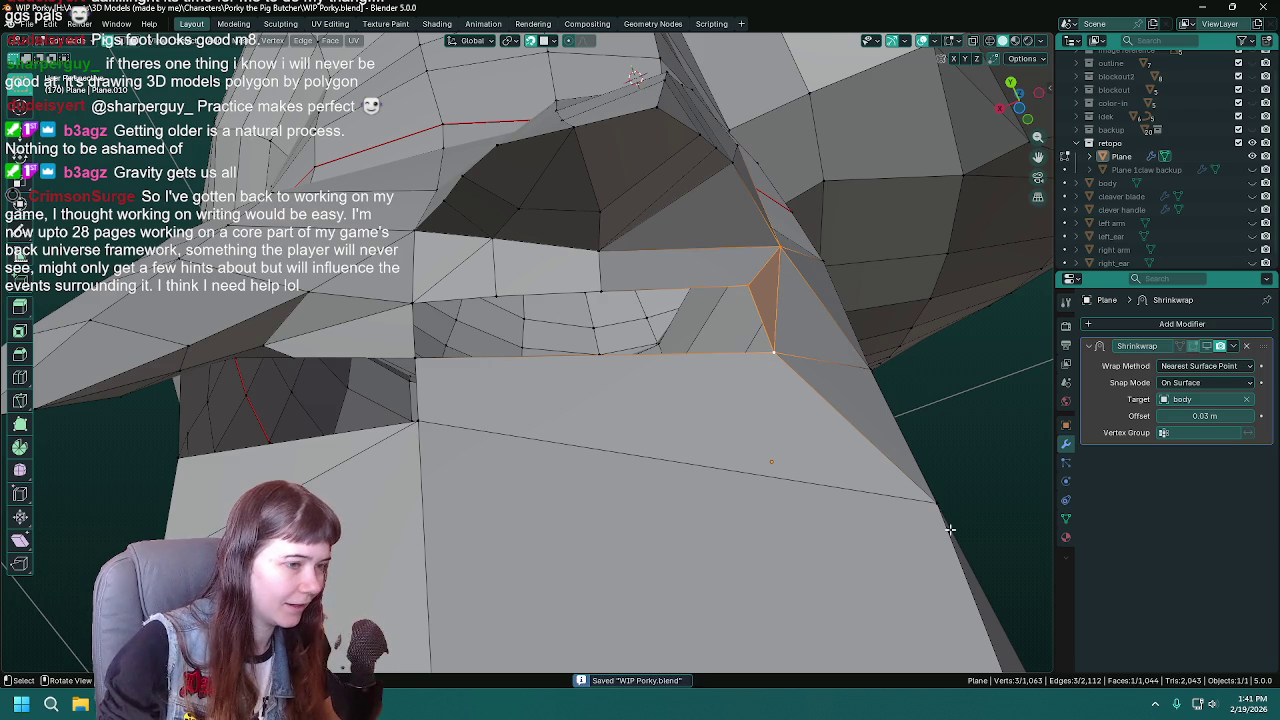
pyautogui.moveTo(812, 458); pyautogui.dragTo(779, 432, button='middle')
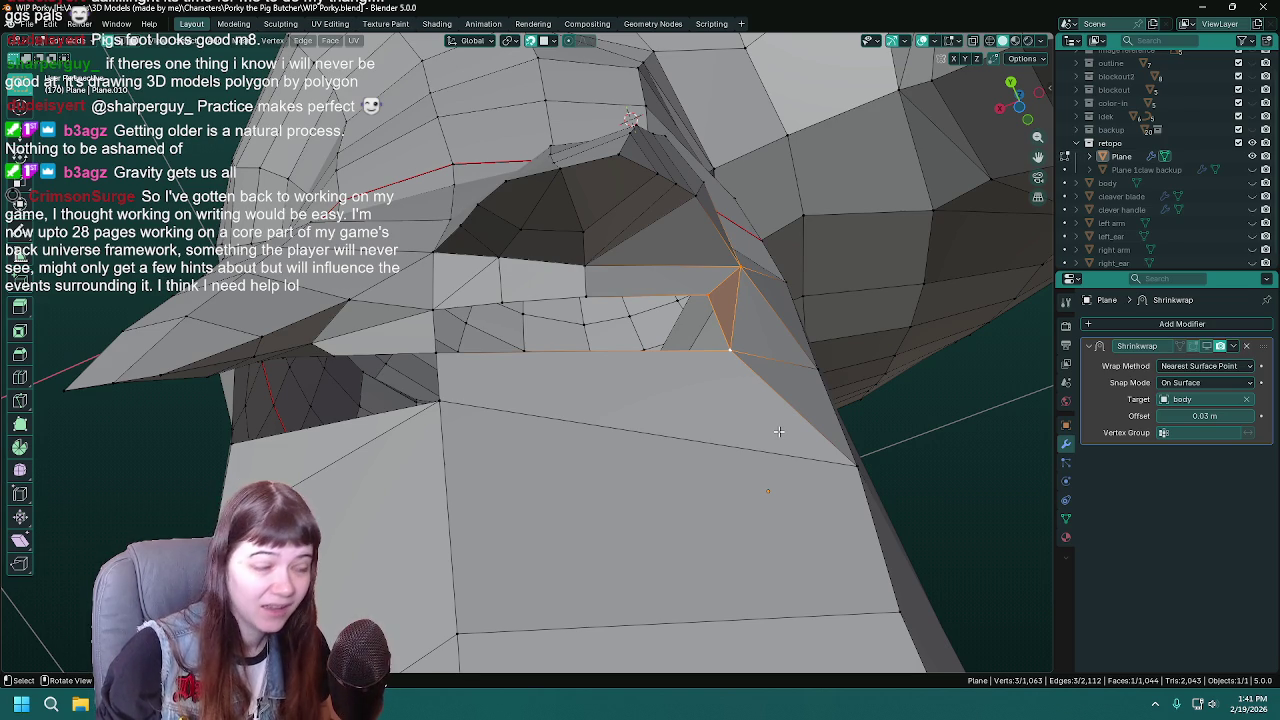
pyautogui.hotkey('ctrl', 's')
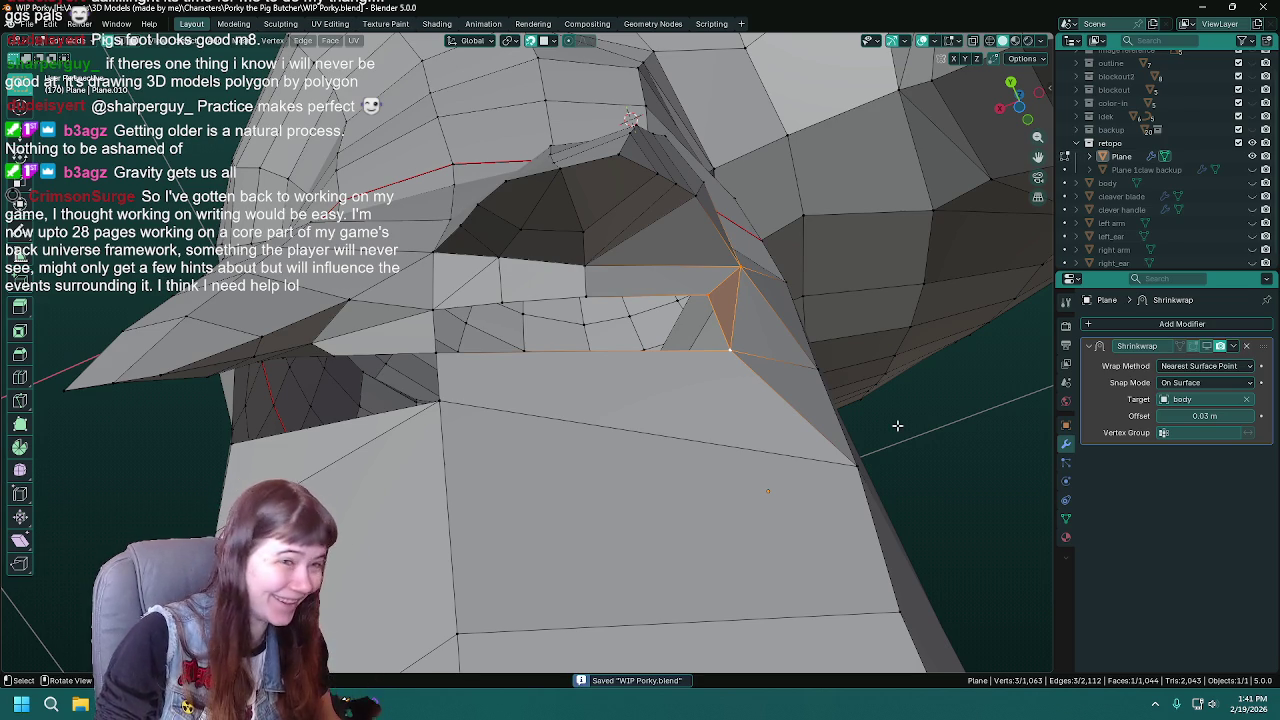
pyautogui.click(1252, 183)
pyautogui.press('g')
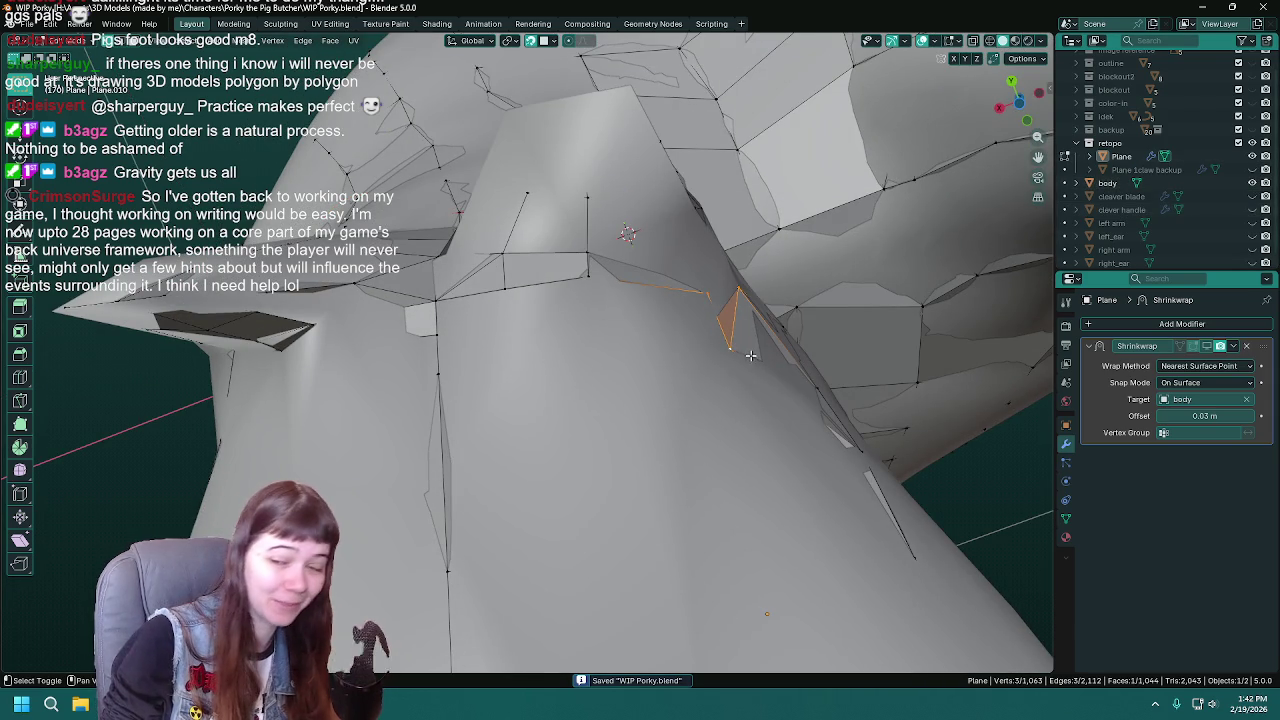
# - Grab the crotch corner vertex onto the body surface, then hide the body mesh again
pyautogui.moveTo(707, 323); pyautogui.dragTo(587, 307, button='middle')
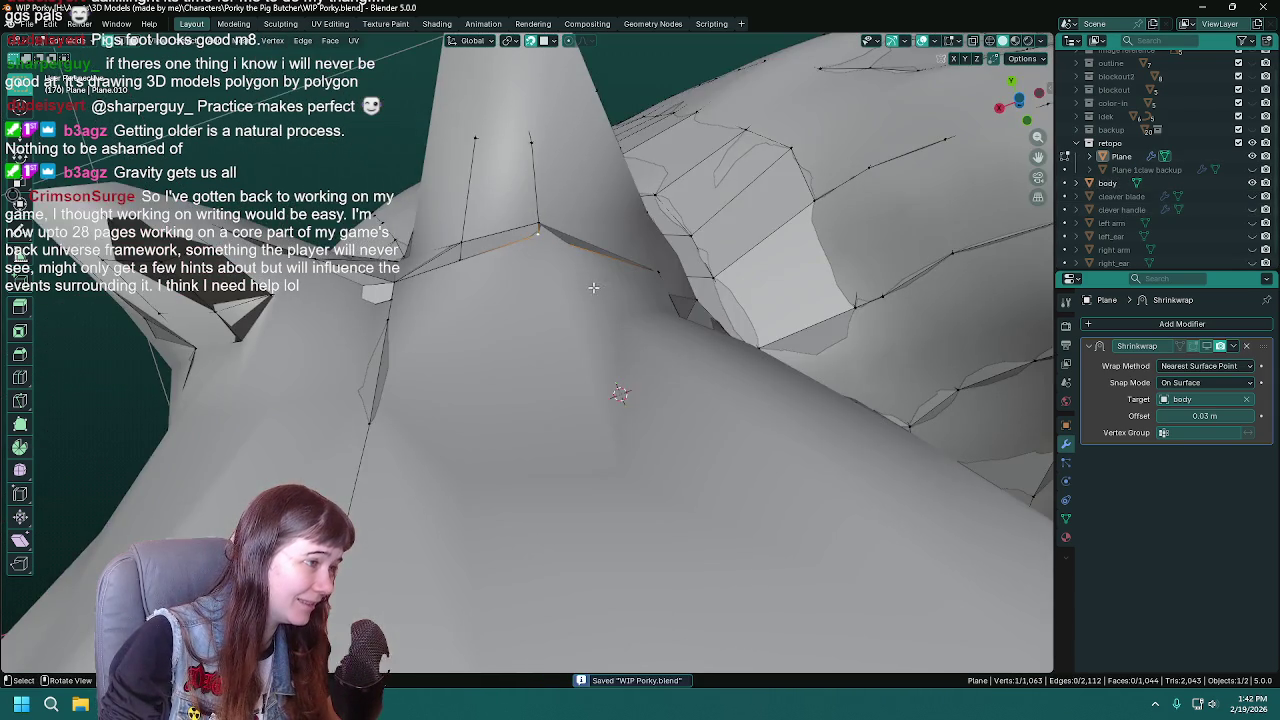
pyautogui.moveTo(587, 307); pyautogui.dragTo(553, 250, button='middle')
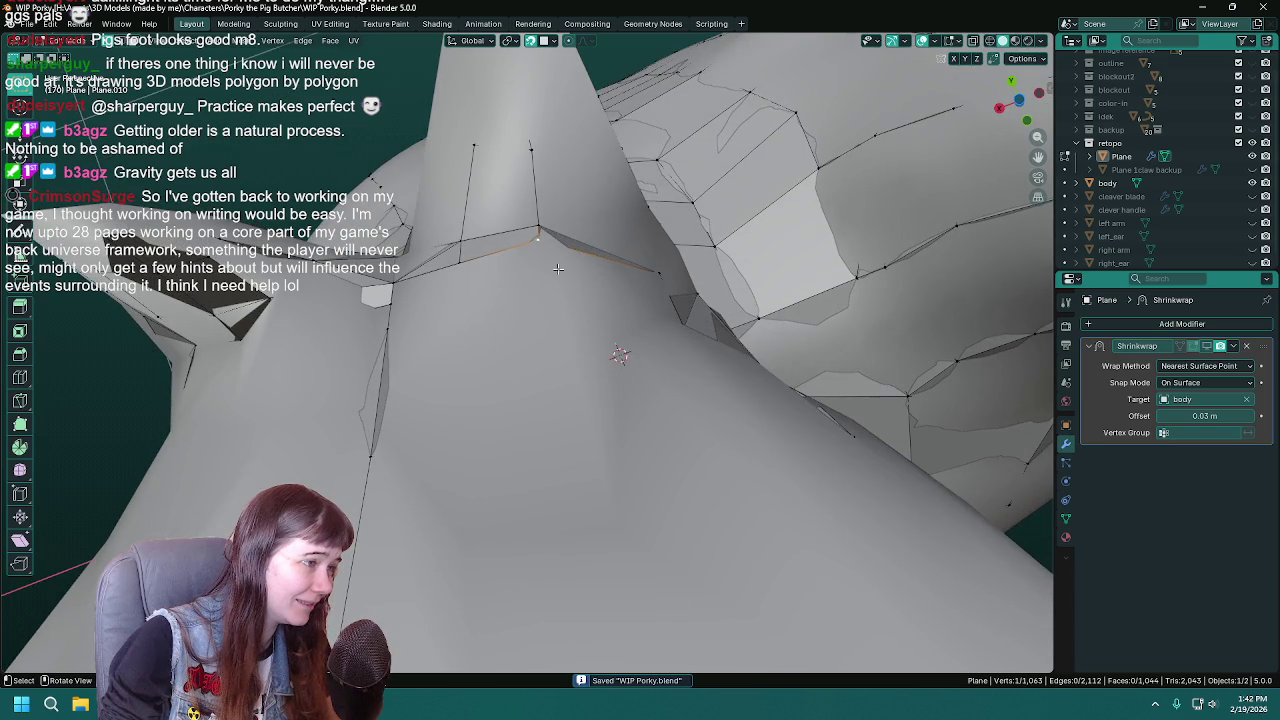
pyautogui.hotkey('ctrl', 's')
pyautogui.press('g')
pyautogui.click(566, 257)
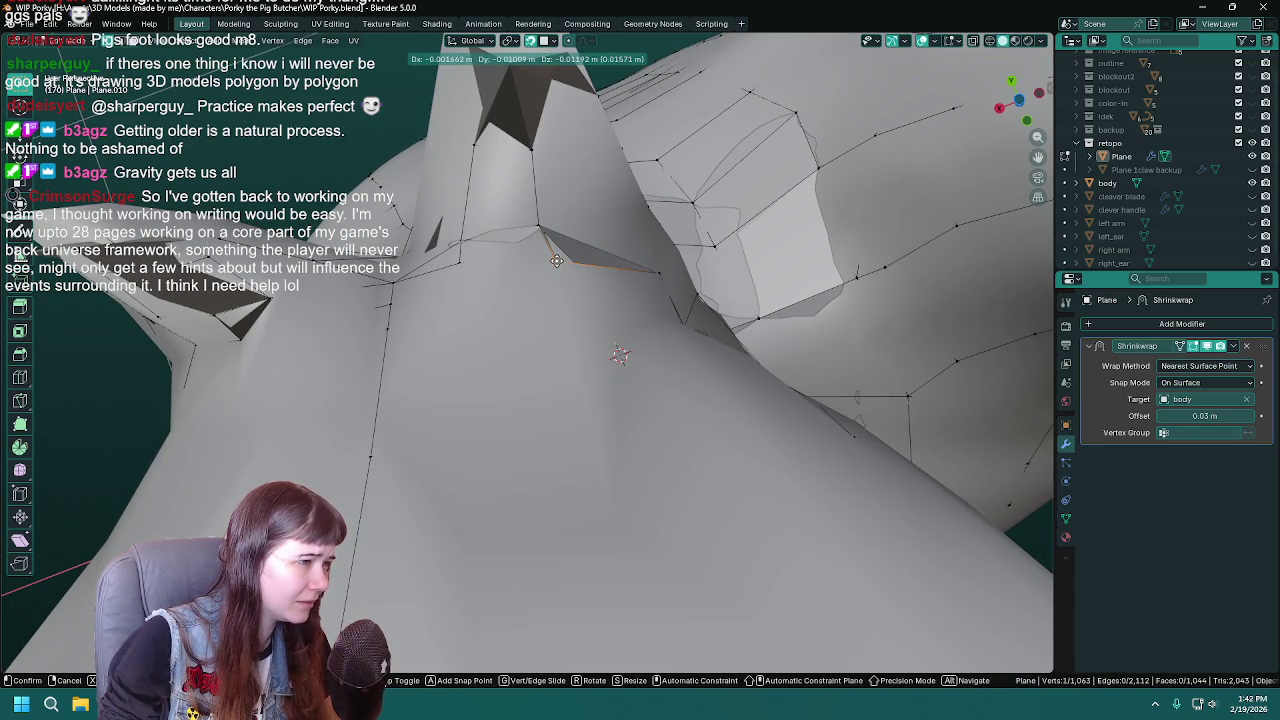
pyautogui.click(559, 262)
pyautogui.moveTo(559, 262)
pyautogui.mouseDown(button='middle')
pyautogui.moveTo(660, 361)
pyautogui.moveTo(760, 300)
pyautogui.mouseUp(button='middle')
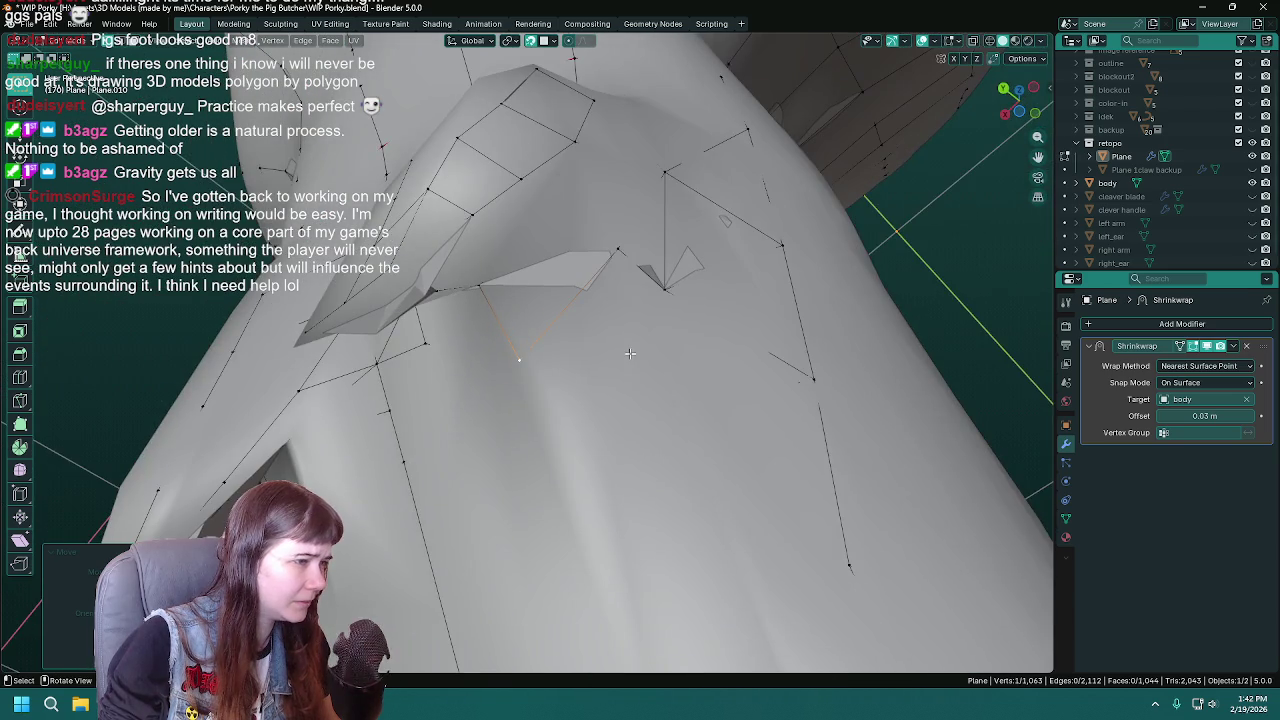
pyautogui.click(1252, 183)
pyautogui.moveTo(690, 330)
pyautogui.mouseDown(button='middle')
pyautogui.moveTo(718, 349)
pyautogui.moveTo(695, 354)
pyautogui.mouseUp(button='middle')
pyautogui.press('g')
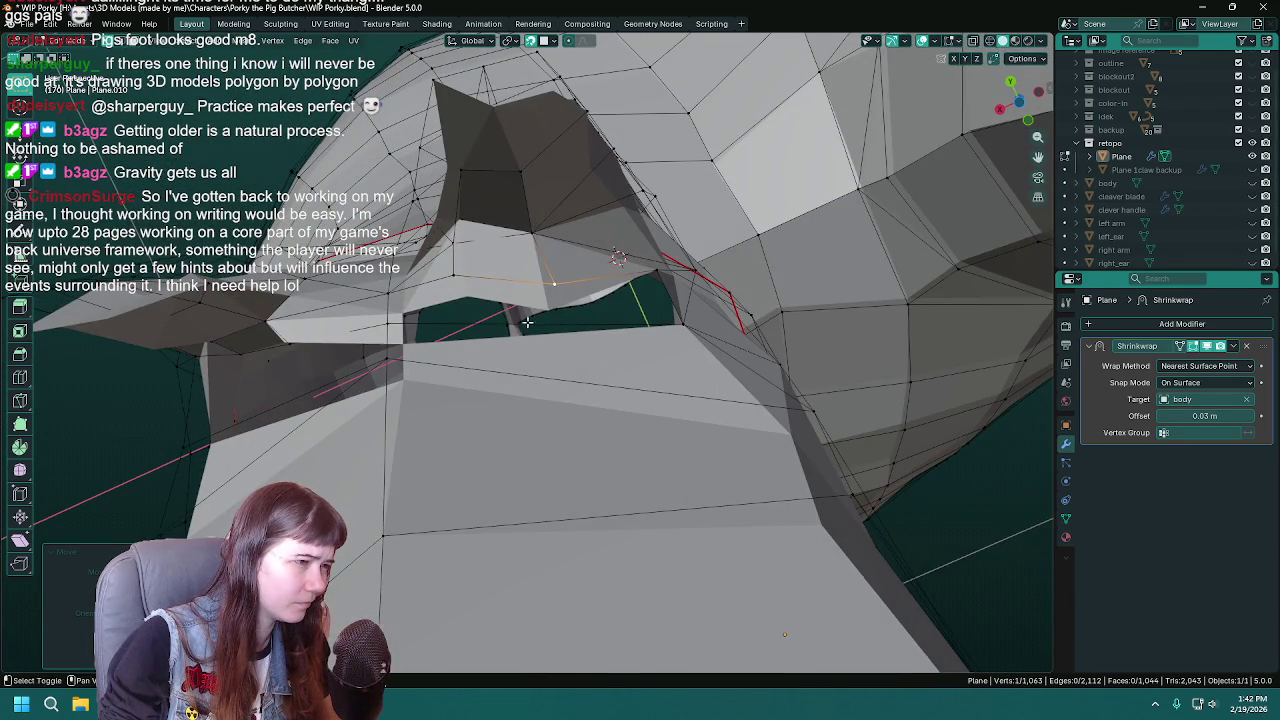
# - Select the three vertices around the remaining crotch triangle
pyautogui.moveTo(527, 321); pyautogui.dragTo(598, 317, button='middle')
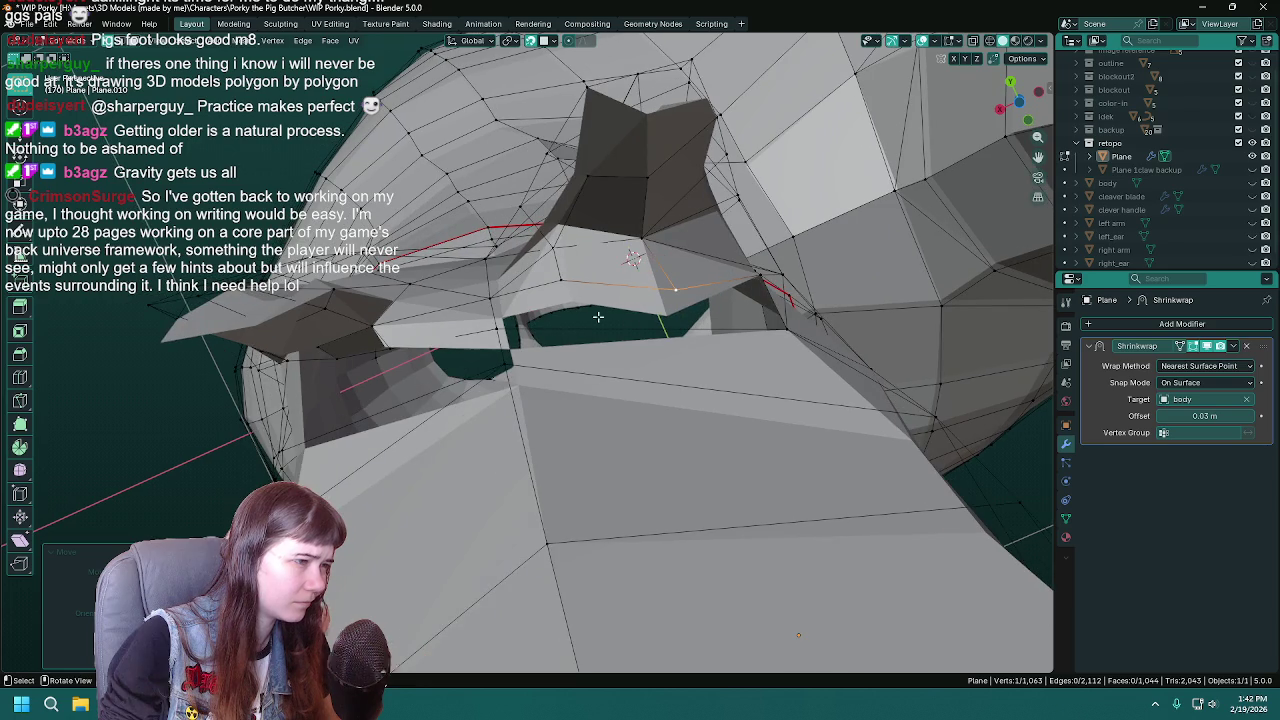
pyautogui.keyDown('shift'); pyautogui.click(505, 330); pyautogui.keyUp('shift')
pyautogui.keyDown('shift'); pyautogui.click(785, 330); pyautogui.keyUp('shift')
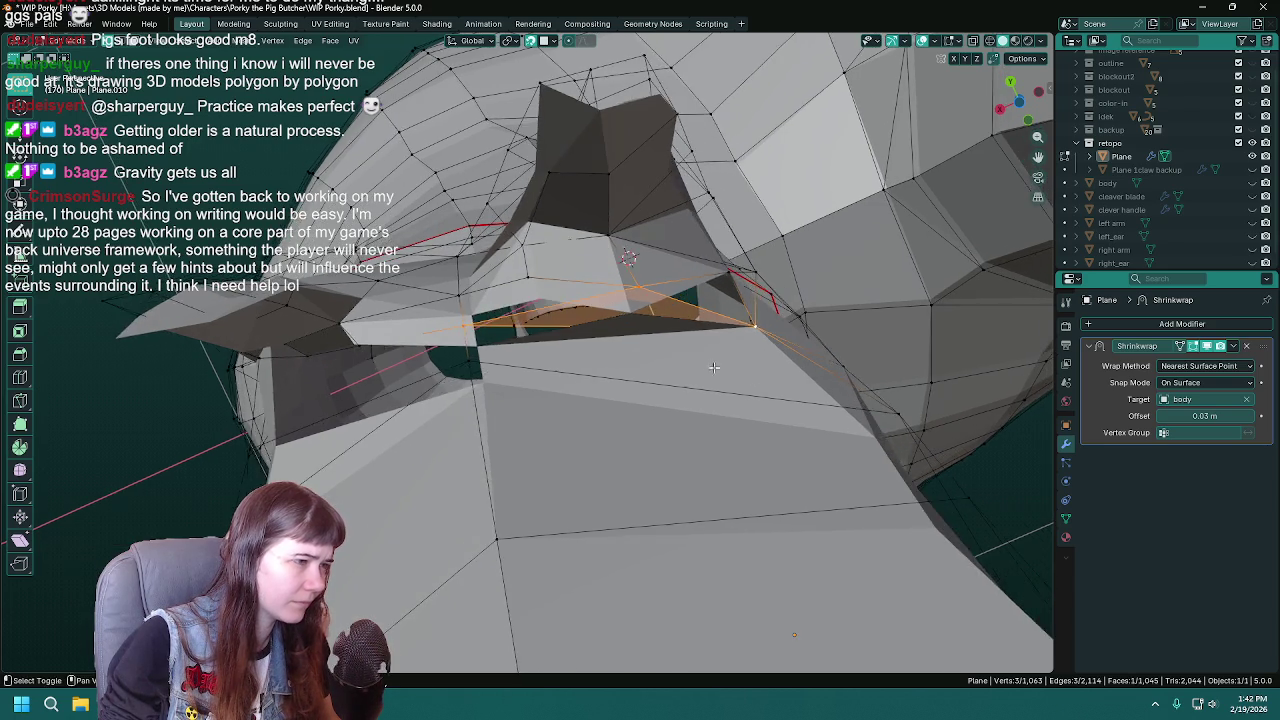
pyautogui.moveTo(785, 330); pyautogui.dragTo(760, 340, button='middle')
pyautogui.moveTo(700, 400); pyautogui.dragTo(427, 518, button='middle')
pyautogui.press('g')
# - Raise one vertex of the new face straight up along Z
pyautogui.click(437, 445)
pyautogui.moveTo(437, 445); pyautogui.dragTo(484, 559, button='middle')
pyautogui.press('g')
pyautogui.press('z')
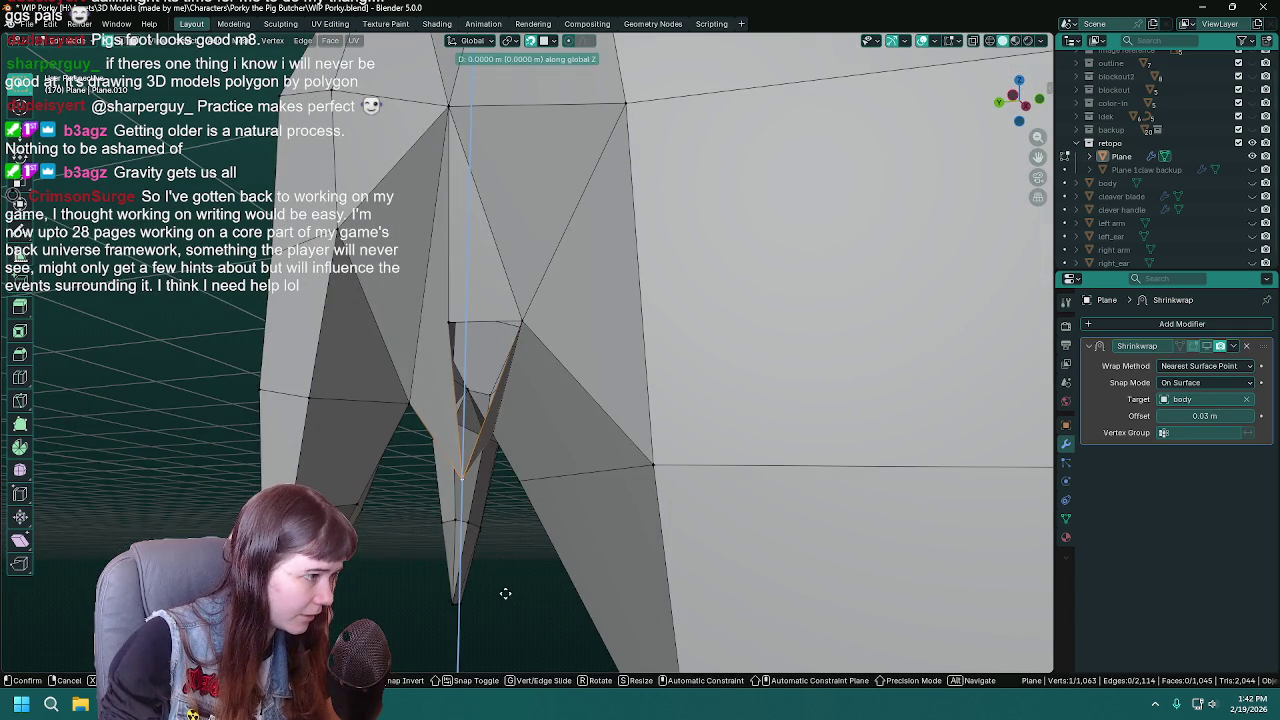
pyautogui.click(508, 481)
pyautogui.moveTo(506, 500)
pyautogui.mouseDown(button='middle')
pyautogui.moveTo(541, 556)
pyautogui.moveTo(627, 491)
pyautogui.mouseUp(button='middle')
# - Merge the doubled vertices on the sloped edge beside the leg
pyautogui.keyDown('shift'); pyautogui.click(666, 335); pyautogui.keyUp('shift')
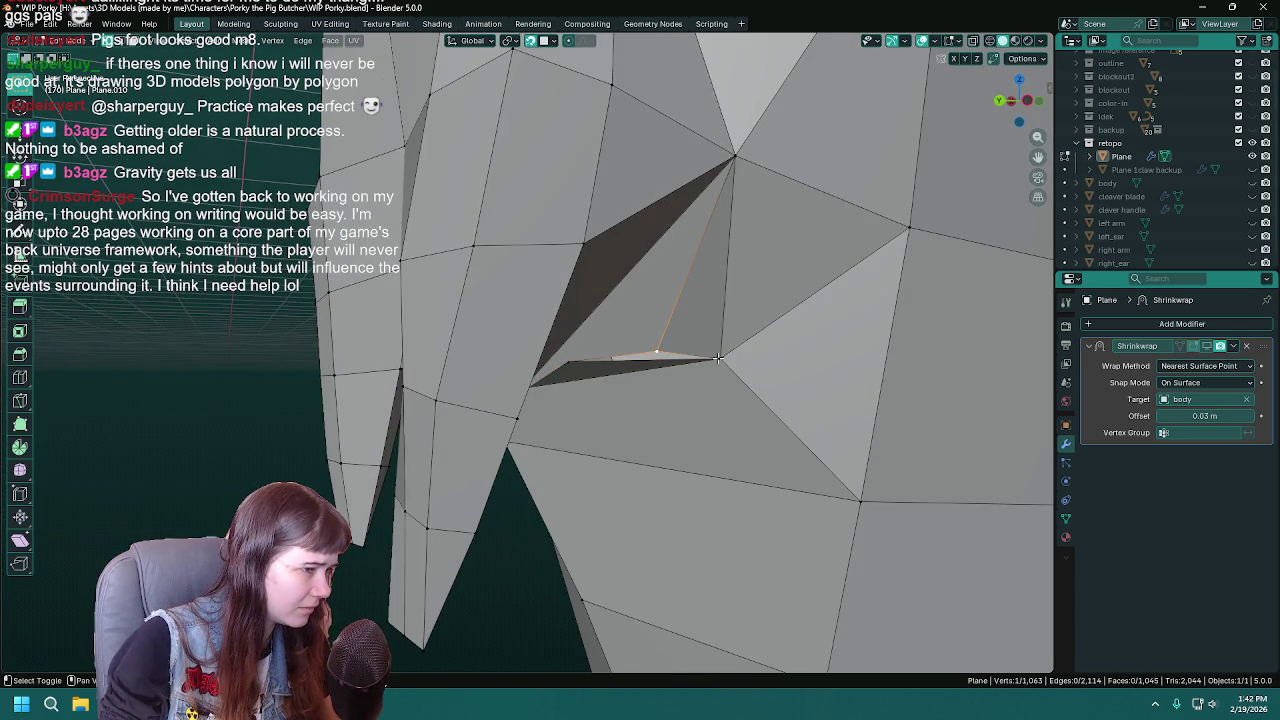
pyautogui.press('m')
pyautogui.click(651, 371)
pyautogui.moveTo(586, 443)
pyautogui.mouseDown(button='middle')
pyautogui.moveTo(526, 471)
pyautogui.moveTo(511, 330)
pyautogui.mouseUp(button='middle')
pyautogui.click(511, 330)
# - Check the whole mesh in Object Mode and save WIP Porky.blend
pyautogui.press('Tab')
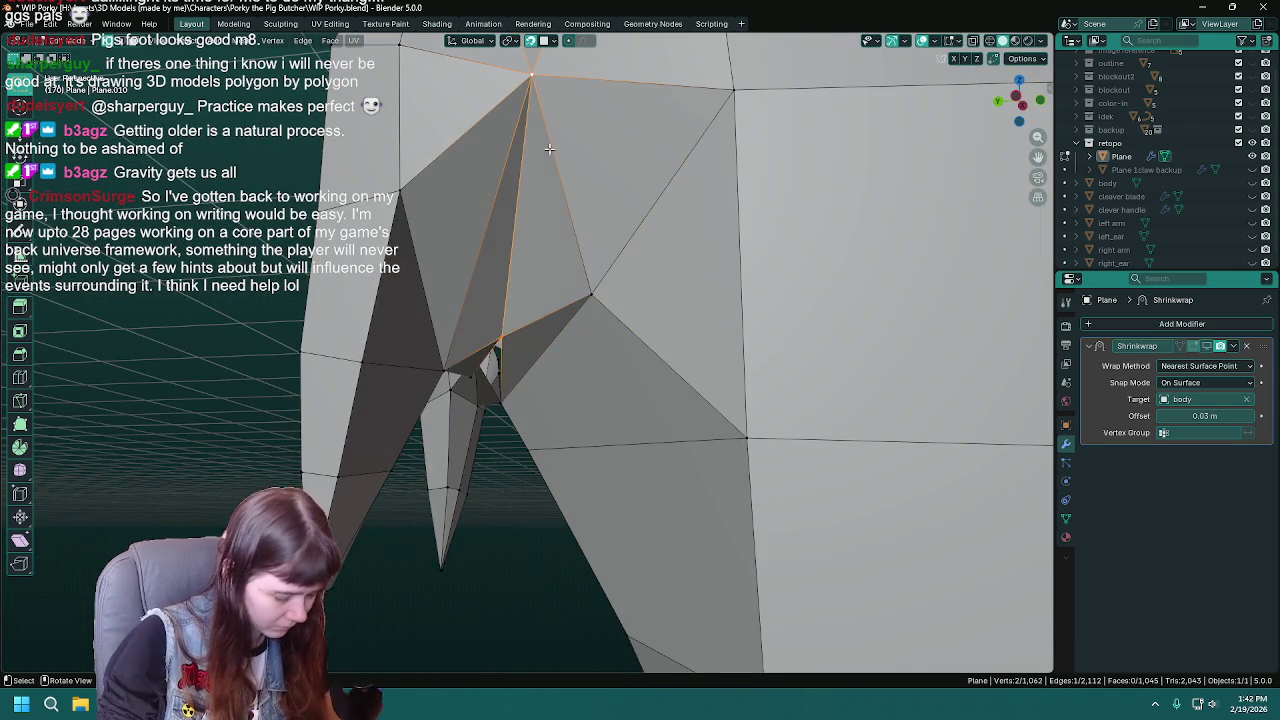
pyautogui.hotkey('ctrl', 's')
pyautogui.moveTo(549, 148)
pyautogui.mouseDown(button='middle')
pyautogui.moveTo(671, 401)
pyautogui.moveTo(636, 366)
pyautogui.moveTo(653, 401)
pyautogui.moveTo(655, 374)
pyautogui.moveTo(585, 364)
pyautogui.moveTo(571, 338)
pyautogui.moveTo(500, 338)
pyautogui.moveTo(624, 330)
pyautogui.mouseUp(button='middle')
pyautogui.press('Tab')
pyautogui.hotkey('ctrl', 's')
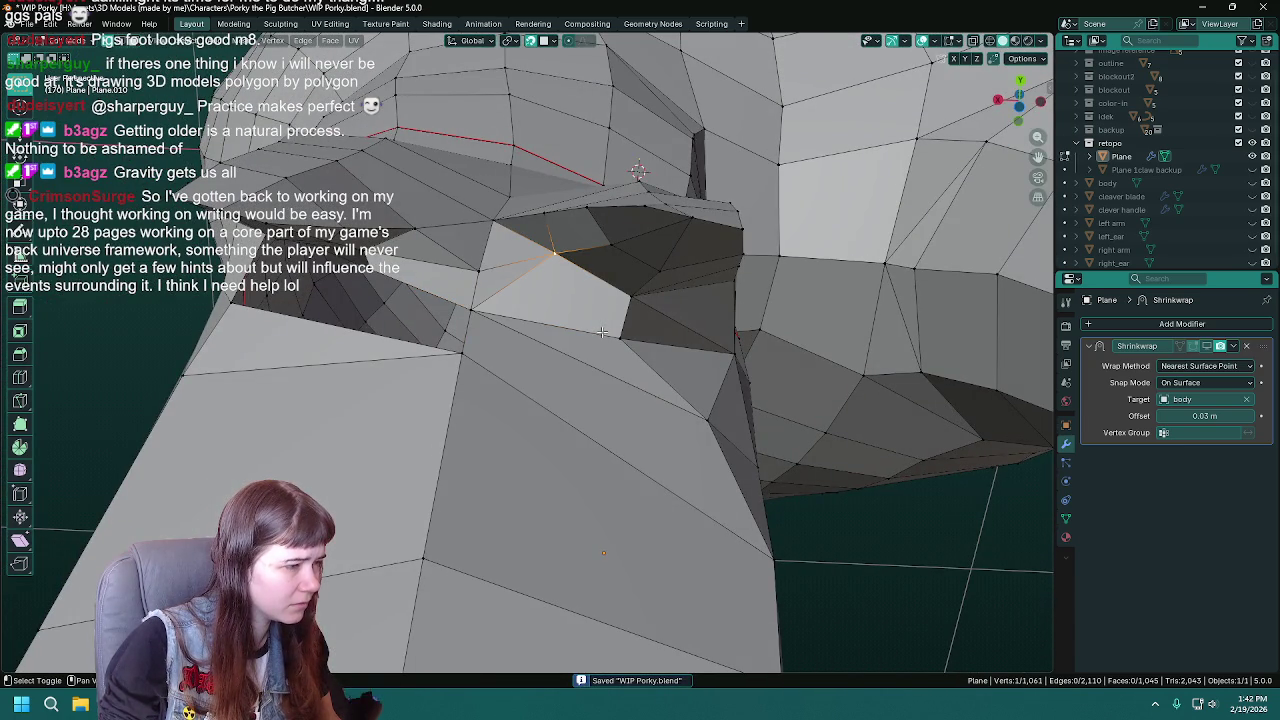
pyautogui.press('Tab')
pyautogui.moveTo(624, 335)
pyautogui.mouseDown(button='middle')
pyautogui.moveTo(633, 398)
pyautogui.moveTo(500, 441)
pyautogui.moveTo(700, 380)
pyautogui.moveTo(722, 423)
pyautogui.moveTo(614, 386)
pyautogui.moveTo(600, 320)
pyautogui.moveTo(617, 297)
pyautogui.moveTo(612, 318)
pyautogui.mouseUp(button='middle')
pyautogui.press('Tab')
pyautogui.press('x')
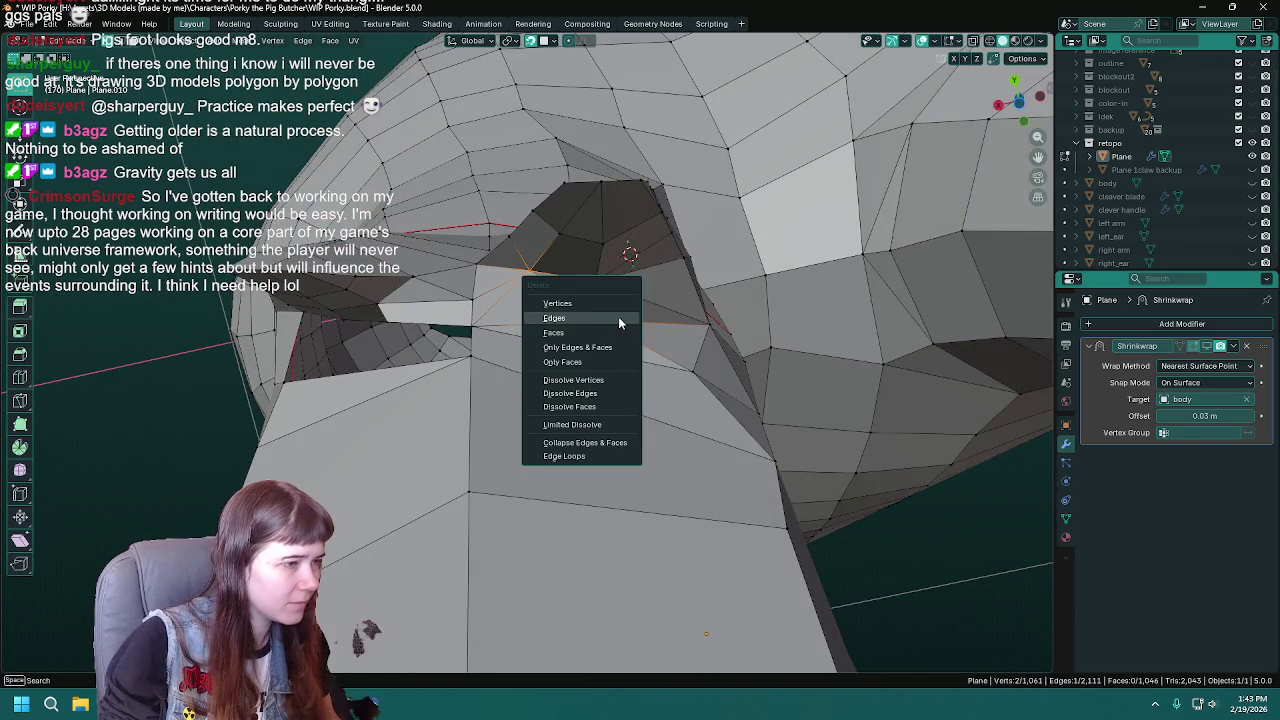
pyautogui.click(606, 316)
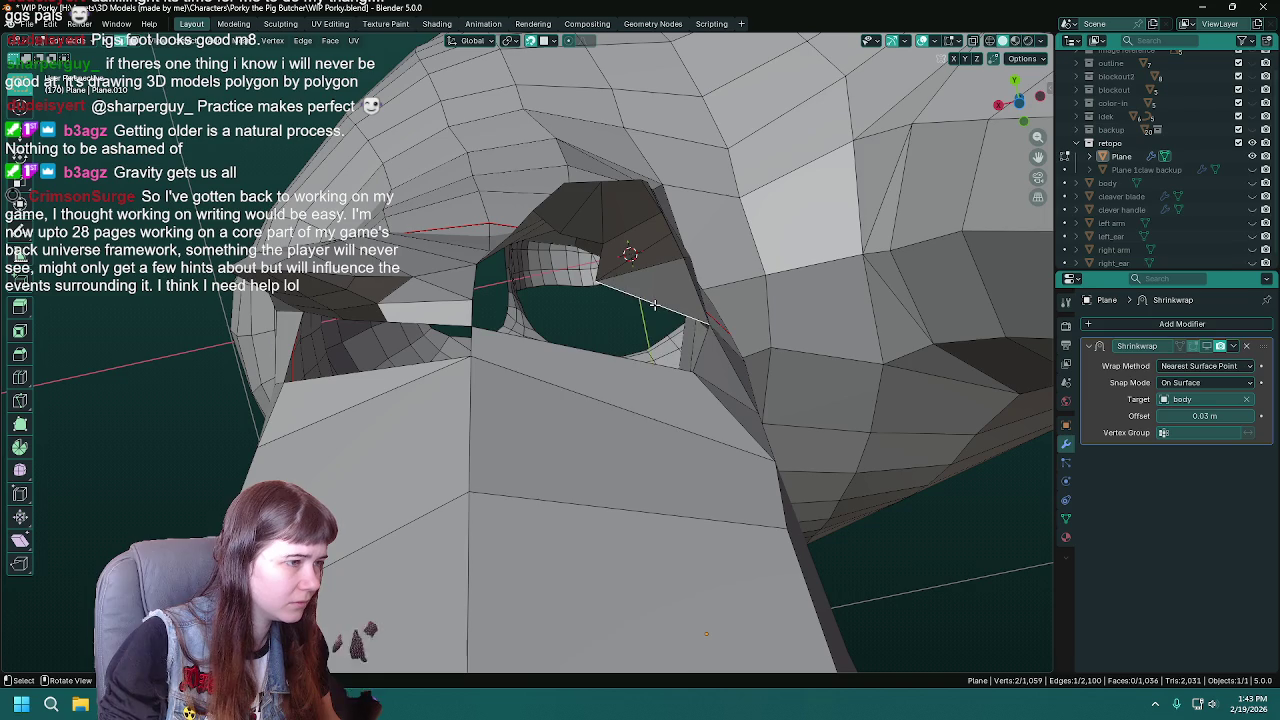
pyautogui.press('x')
pyautogui.click(654, 312)
pyautogui.moveTo(654, 312)
pyautogui.mouseDown(button='middle')
pyautogui.moveTo(617, 426)
pyautogui.moveTo(643, 347)
pyautogui.moveTo(706, 343)
pyautogui.mouseUp(button='middle')
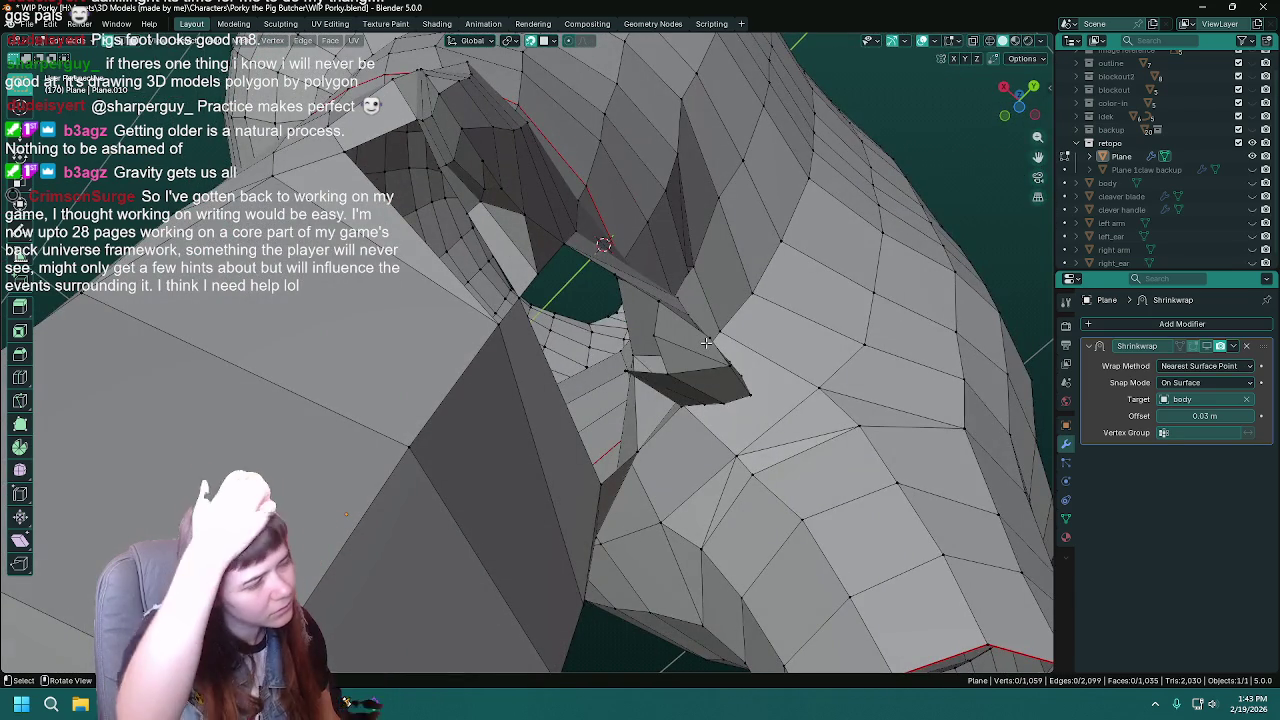
pyautogui.hotkey('ctrl', 'z')
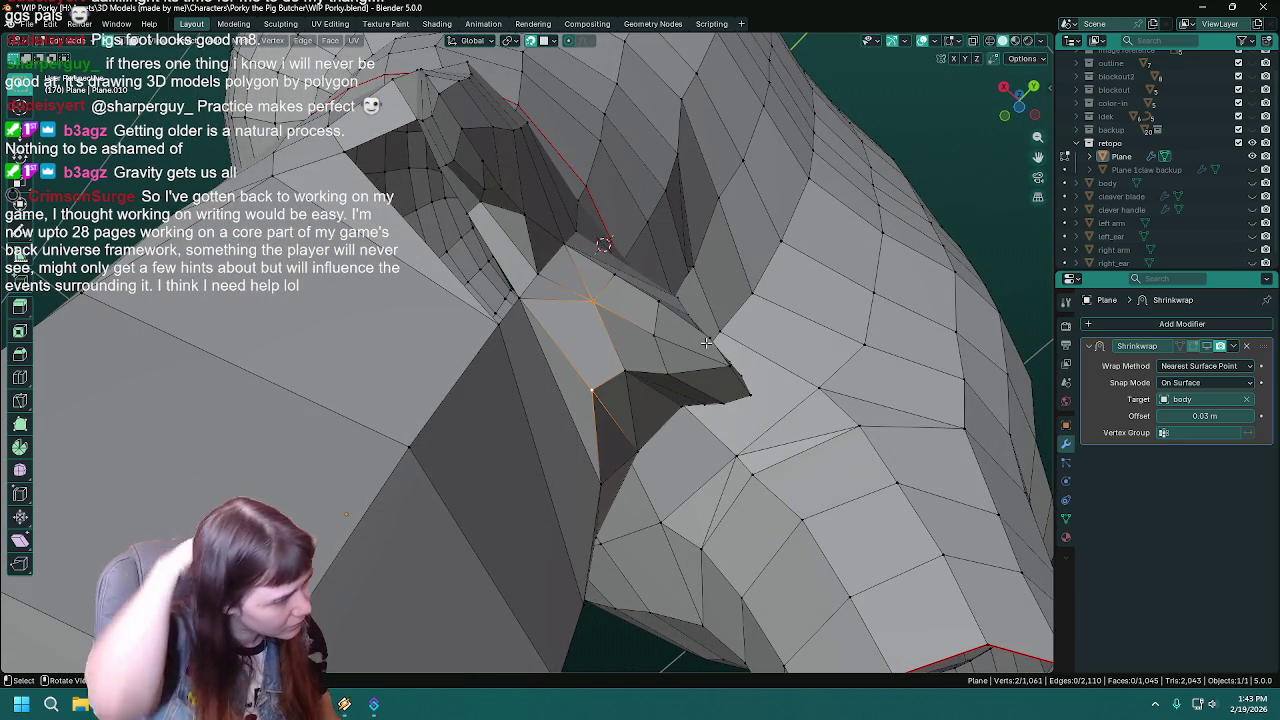
pyautogui.moveTo(706, 343)
pyautogui.mouseDown(button='middle')
pyautogui.moveTo(570, 347)
pyautogui.moveTo(641, 310)
pyautogui.mouseUp(button='middle')
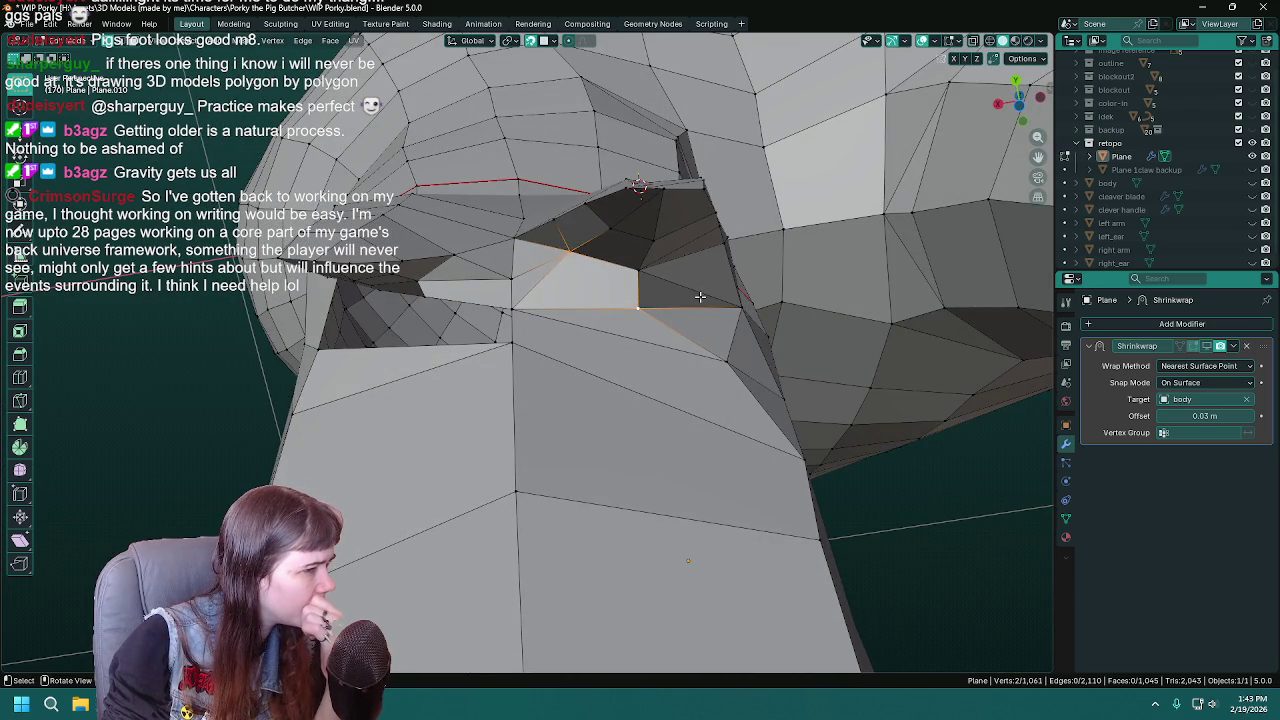
pyautogui.moveTo(790, 343)
pyautogui.mouseDown(button='middle')
pyautogui.moveTo(680, 409)
pyautogui.moveTo(580, 377)
pyautogui.moveTo(571, 420)
pyautogui.moveTo(569, 374)
pyautogui.moveTo(598, 354)
pyautogui.moveTo(585, 348)
pyautogui.mouseUp(button='middle')
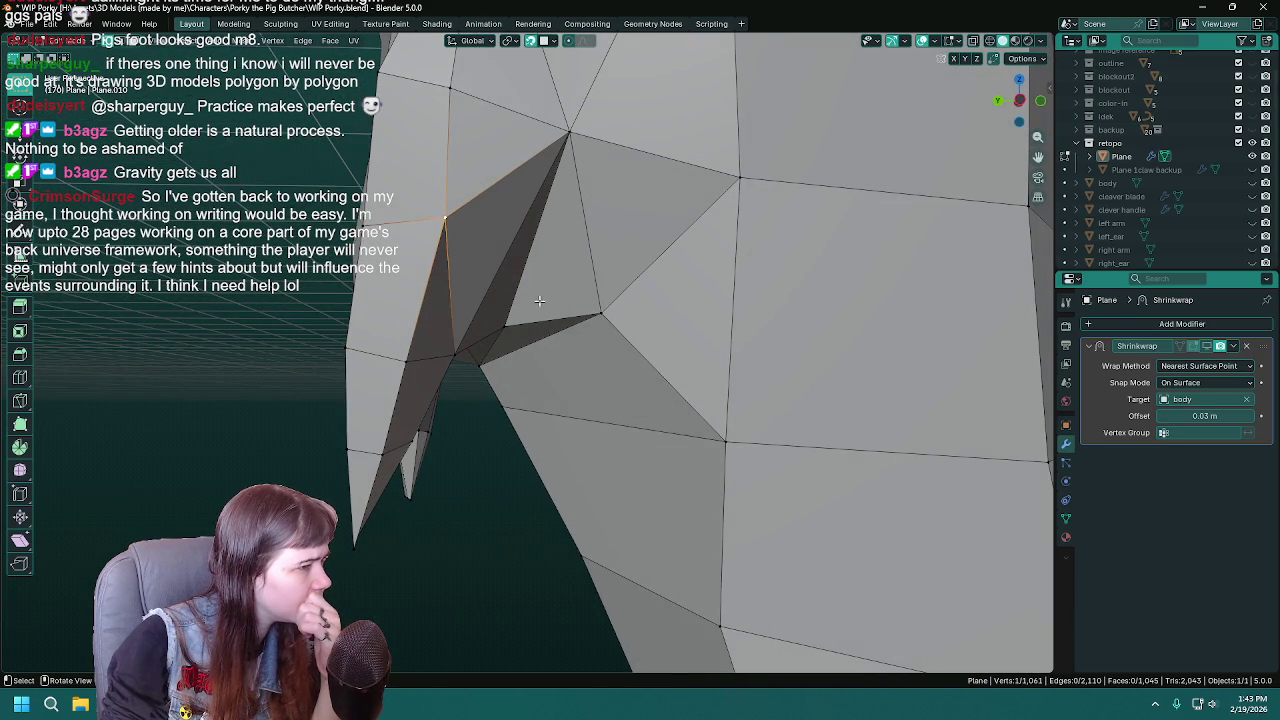
# - Add a connected vertex on the leg and join it across the face with J
pyautogui.keyDown('ctrl'); pyautogui.rightClick(506, 255); pyautogui.keyUp('ctrl')
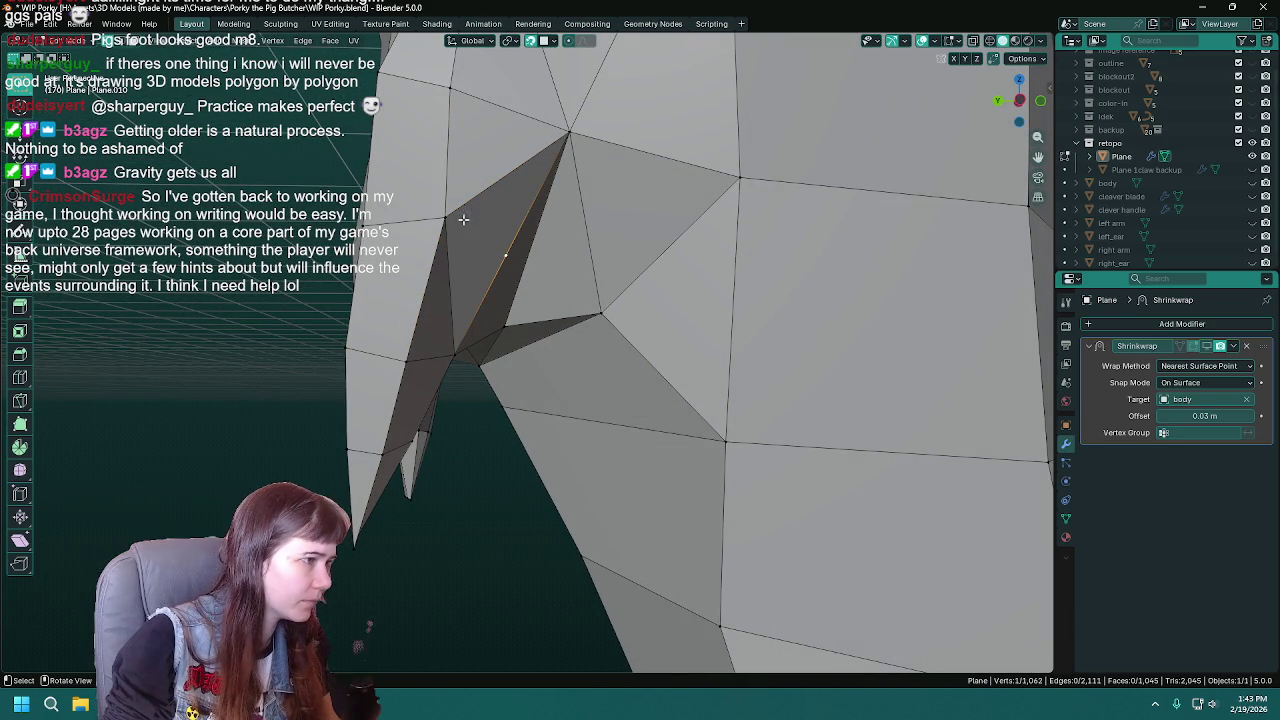
pyautogui.press('j')
pyautogui.moveTo(467, 225)
pyautogui.mouseDown(button='middle')
pyautogui.moveTo(449, 260)
pyautogui.moveTo(479, 235)
pyautogui.moveTo(517, 263)
pyautogui.moveTo(399, 308)
pyautogui.mouseUp(button='middle')
pyautogui.hotkey('ctrl', 's')
# - Slide a leg vertex along its edge and save the work in progress
pyautogui.click(540, 257)
pyautogui.hotkey('ctrl', 's')
pyautogui.hotkey('shift', 'v')
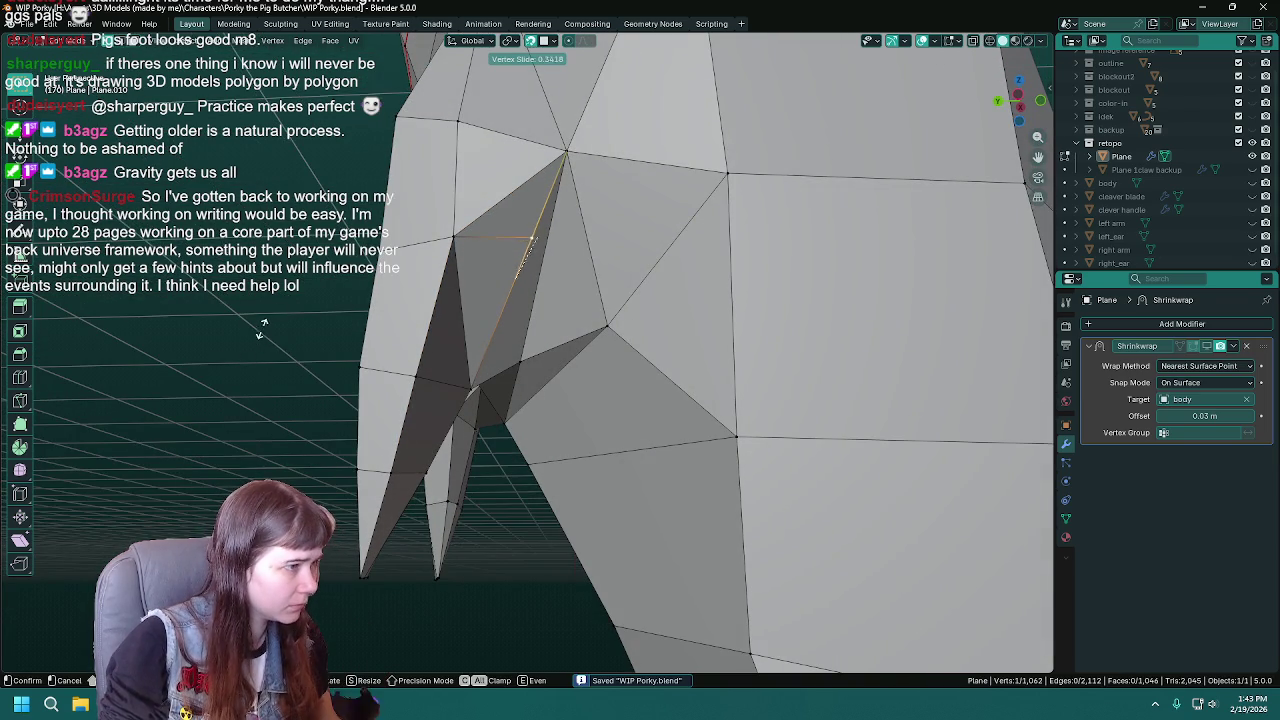
pyautogui.click(257, 328)
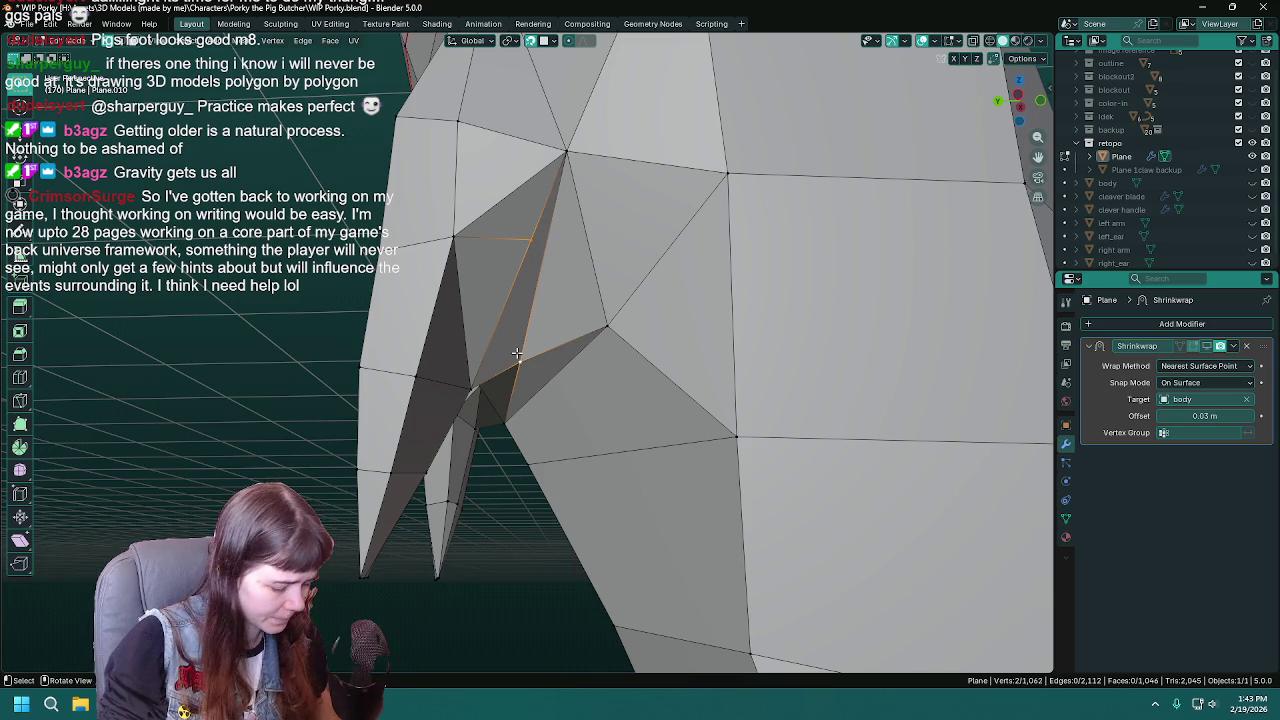
pyautogui.keyDown('ctrl'); pyautogui.click(572, 357); pyautogui.keyUp('ctrl')
pyautogui.moveTo(527, 350); pyautogui.dragTo(612, 351, button='middle')
pyautogui.hotkey('ctrl', 's')
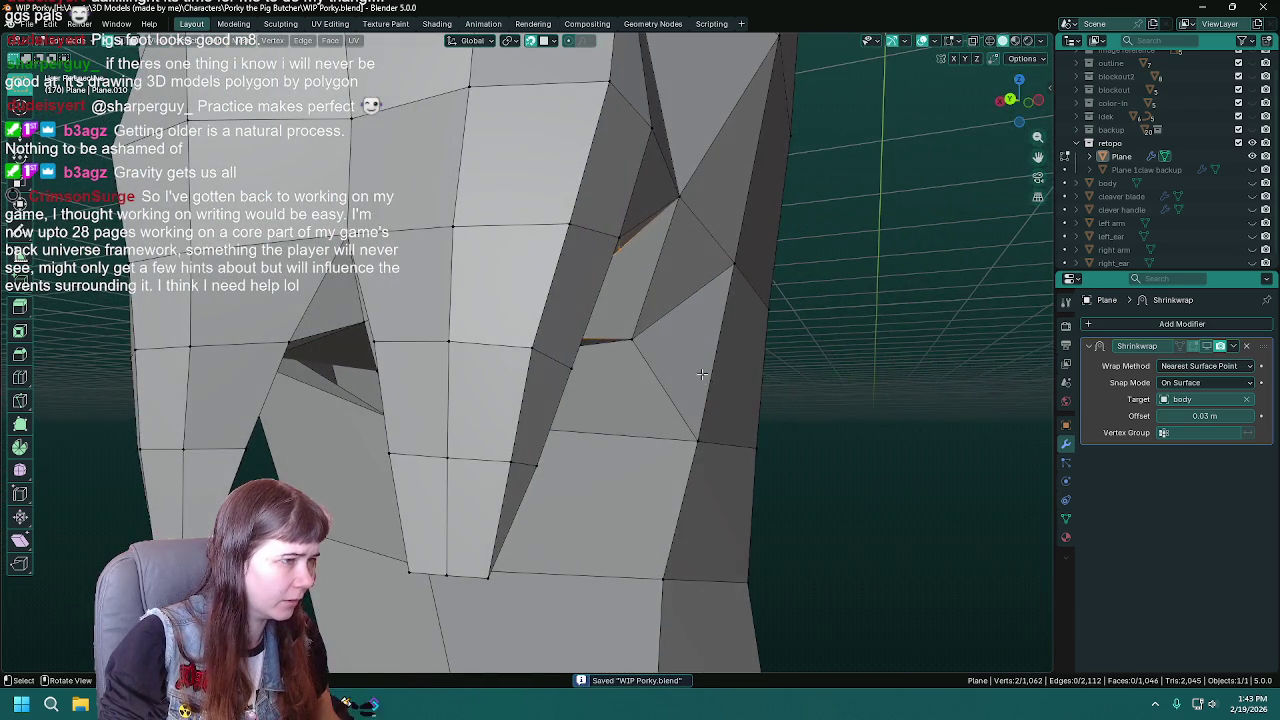
# - Delete the misplaced quad face near the leg and return to Object Mode
pyautogui.moveTo(702, 373); pyautogui.dragTo(557, 320, button='middle')
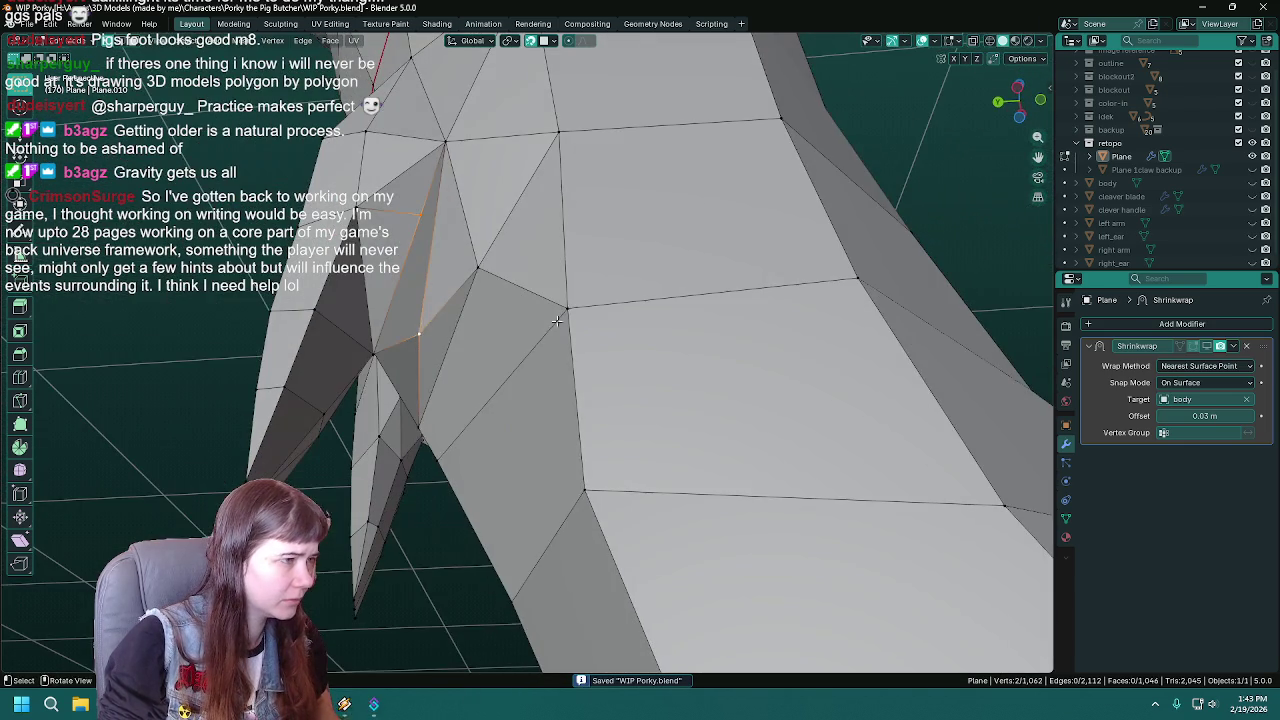
pyautogui.keyDown('shift'); pyautogui.click(420, 310); pyautogui.keyUp('shift')
pyautogui.moveTo(420, 310)
pyautogui.mouseDown(button='middle')
pyautogui.moveTo(491, 298)
pyautogui.moveTo(500, 234)
pyautogui.moveTo(548, 279)
pyautogui.moveTo(620, 291)
pyautogui.moveTo(543, 360)
pyautogui.mouseUp(button='middle')
pyautogui.press('x')
pyautogui.click(500, 234)
pyautogui.press('Tab')
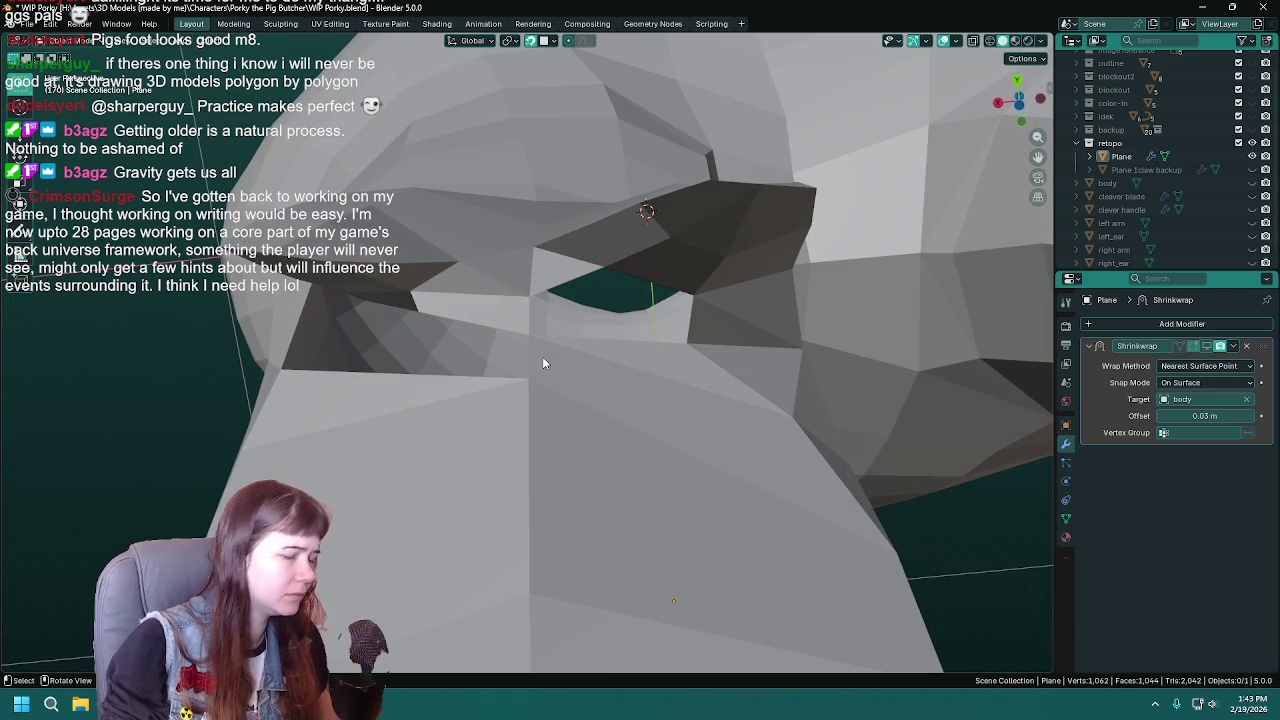
# - In Edit Mode, fill a triangle face between the selected vertices by the eye
pyautogui.press('Tab')
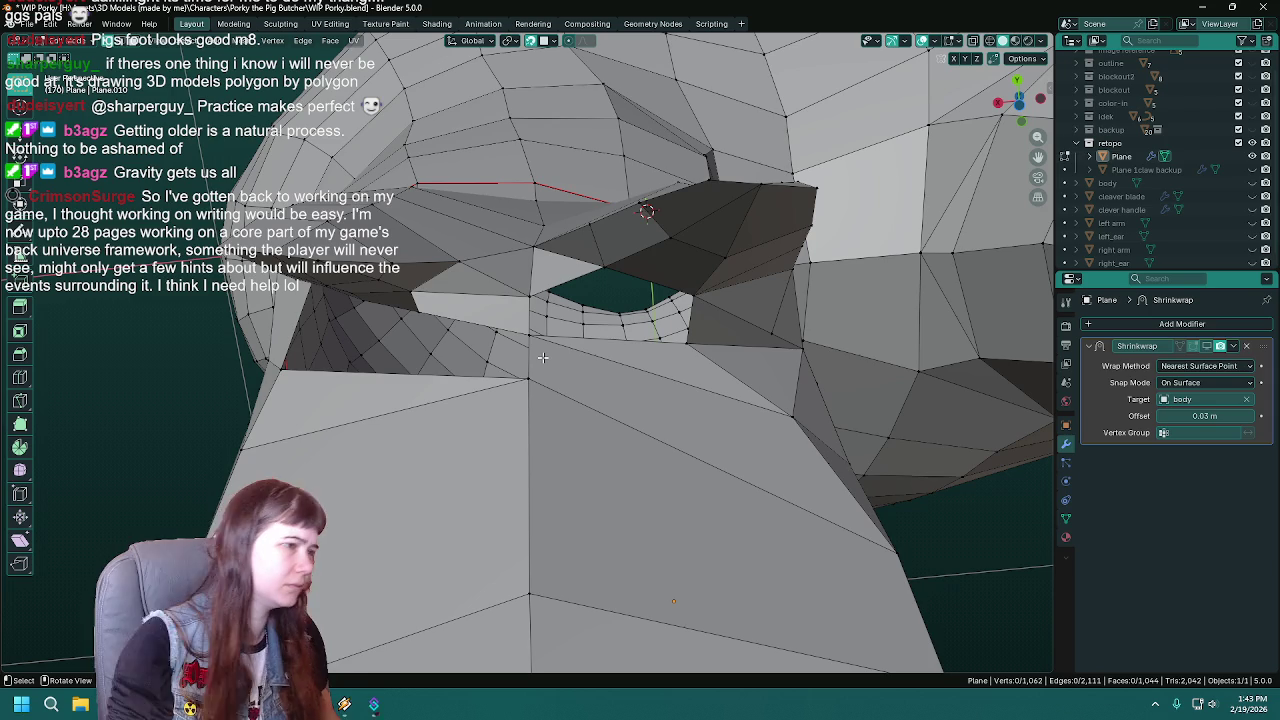
pyautogui.keyDown('shift'); pyautogui.click(693, 291); pyautogui.keyUp('shift')
pyautogui.press('f')
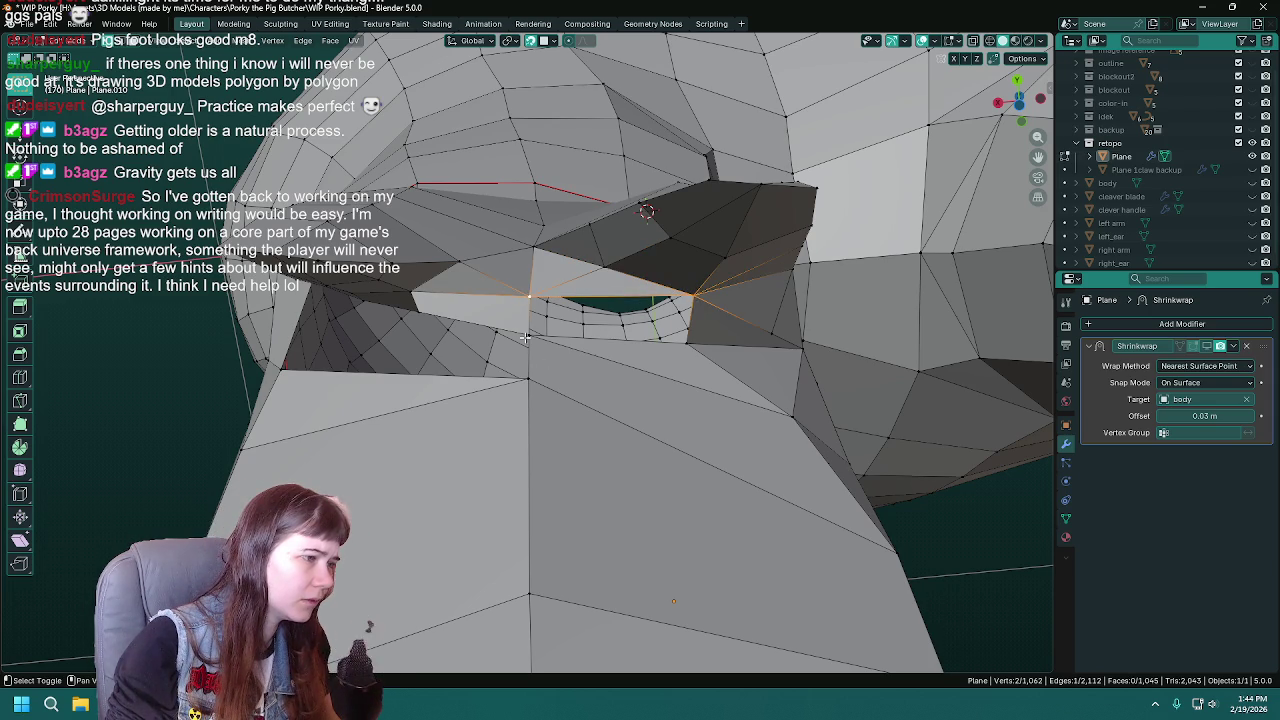
pyautogui.hotkey('alt', 'a')
pyautogui.moveTo(692, 352)
pyautogui.mouseDown(button='middle')
pyautogui.moveTo(741, 318)
pyautogui.moveTo(562, 307)
pyautogui.mouseUp(button='middle')
pyautogui.hotkey('ctrl', 's')
# - Grid-fill the eye socket hole with quads and fill a neighbouring triangle
pyautogui.rightClick(563, 314)
pyautogui.click(550, 314)
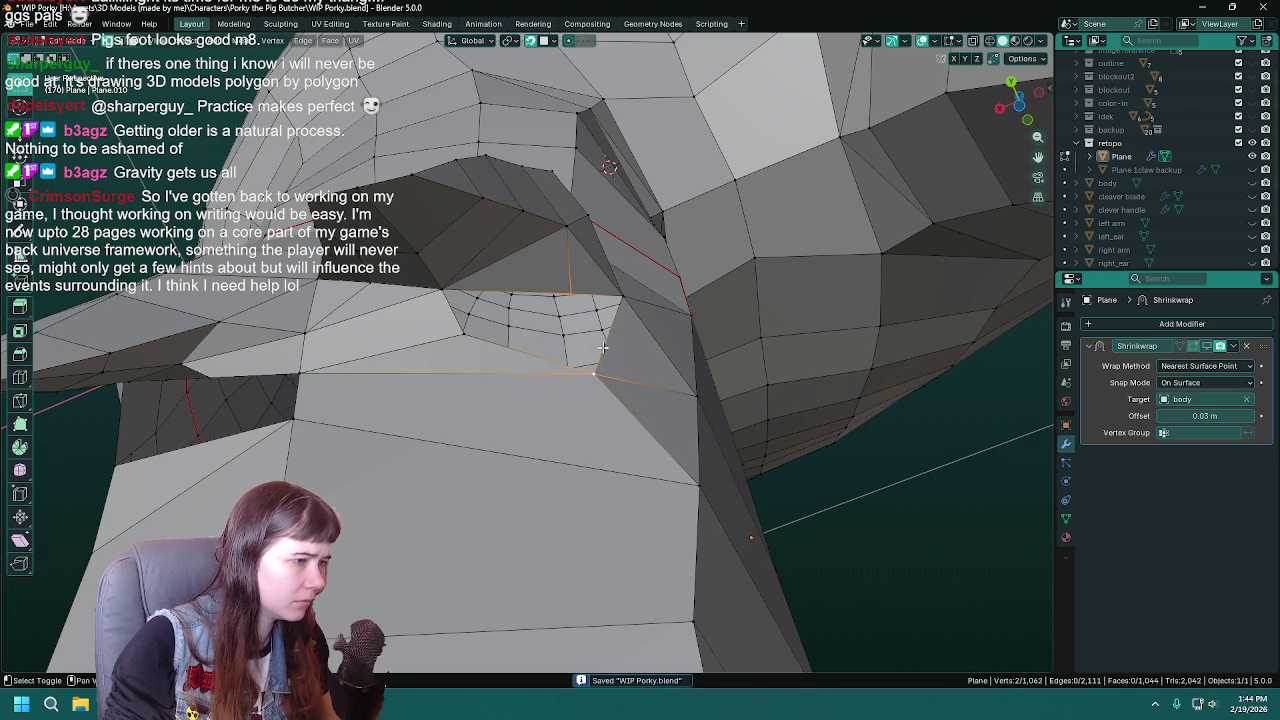
pyautogui.press('f')
pyautogui.click(570, 293)
pyautogui.keyDown('shift'); pyautogui.click(424, 285); pyautogui.keyUp('shift')
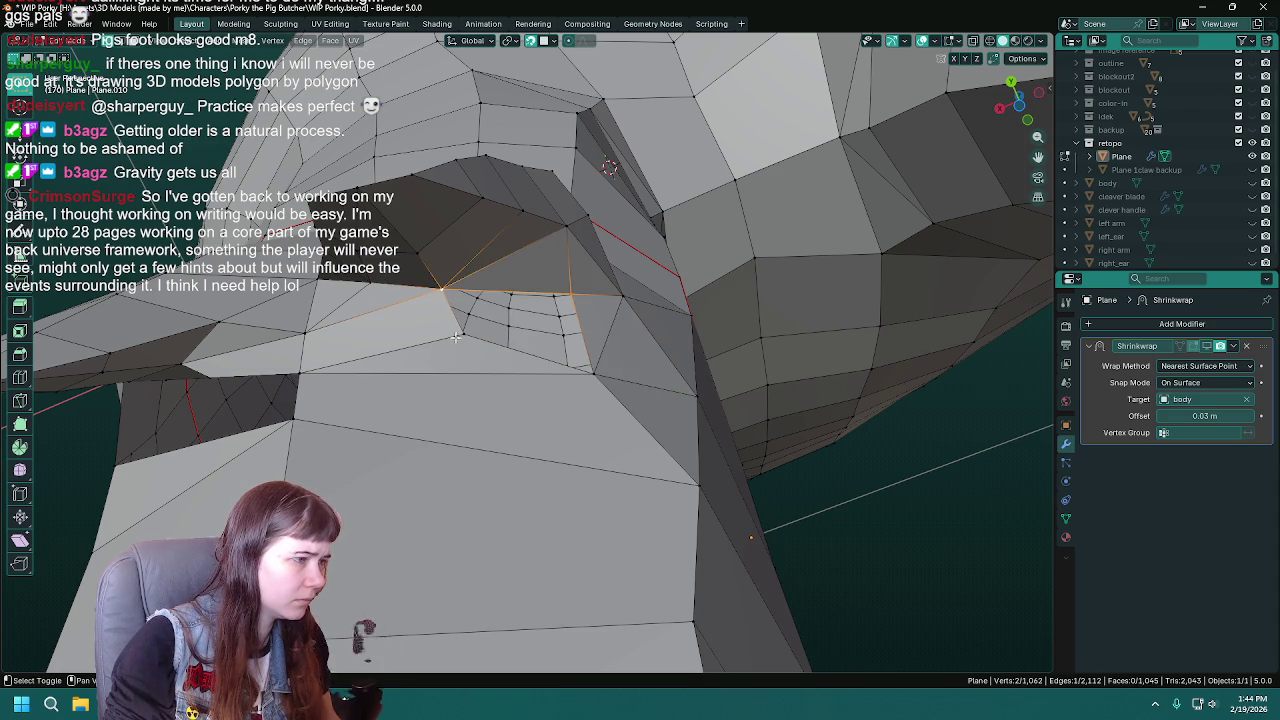
pyautogui.hotkey('ctrl', 's')
pyautogui.moveTo(597, 378)
pyautogui.mouseDown(button='middle')
pyautogui.moveTo(602, 407)
pyautogui.moveTo(509, 461)
pyautogui.moveTo(638, 377)
pyautogui.moveTo(578, 333)
pyautogui.moveTo(662, 281)
pyautogui.moveTo(587, 308)
pyautogui.moveTo(545, 342)
pyautogui.moveTo(569, 299)
pyautogui.mouseUp(button='middle')
pyautogui.press('Tab')
pyautogui.press('Tab')
# - Slide a vertex near the eye along its edge to tidy the edge flow
pyautogui.click(569, 298)
pyautogui.moveTo(885, 365)
pyautogui.mouseDown(button='middle')
pyautogui.moveTo(899, 355)
pyautogui.moveTo(891, 340)
pyautogui.moveTo(777, 389)
pyautogui.moveTo(653, 300)
pyautogui.moveTo(490, 360)
pyautogui.moveTo(411, 424)
pyautogui.moveTo(608, 366)
pyautogui.moveTo(577, 367)
pyautogui.mouseUp(button='middle')
pyautogui.hotkey('ctrl', 's')
pyautogui.press('g')
pyautogui.press('g')
pyautogui.click(861, 350)
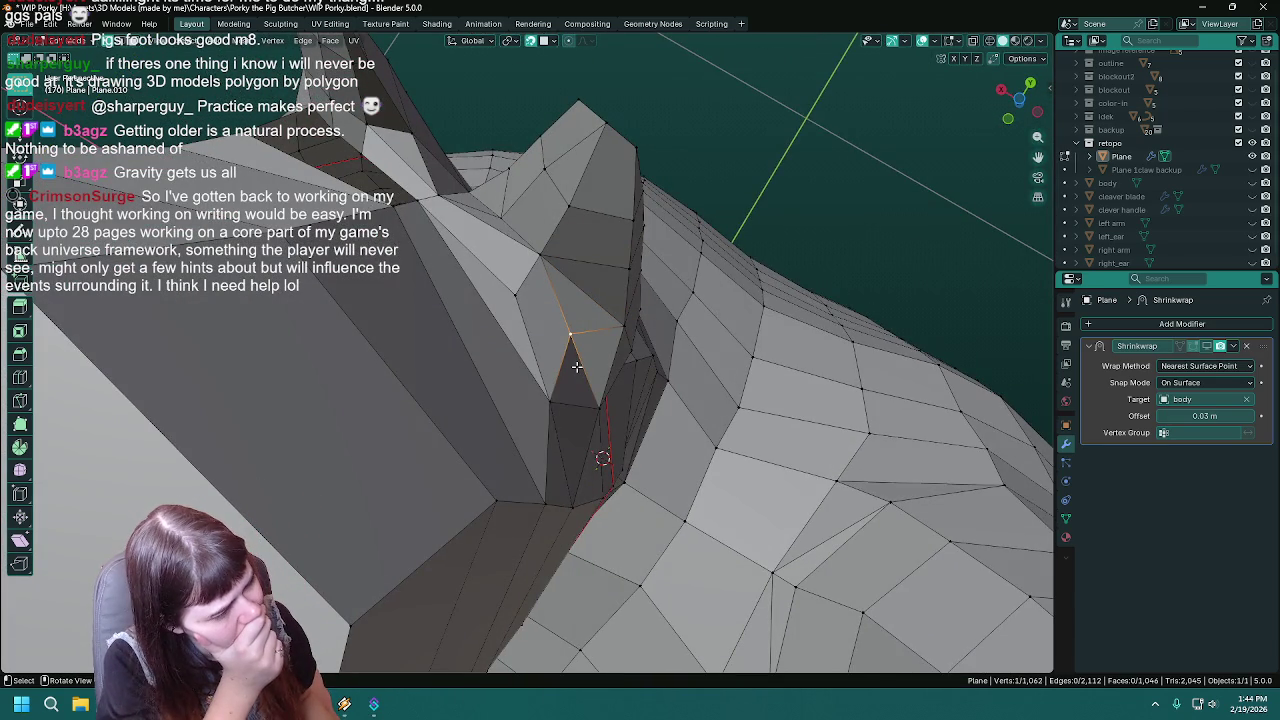
pyautogui.press('Tab')
# - Inspect the snout and eye socket from several angles and save WIP Porky.blend
pyautogui.moveTo(576, 366)
pyautogui.mouseDown(button='middle')
pyautogui.moveTo(512, 402)
pyautogui.moveTo(452, 376)
pyautogui.mouseUp(button='middle')
pyautogui.press('Tab')
pyautogui.scroll(3, 494, 344)
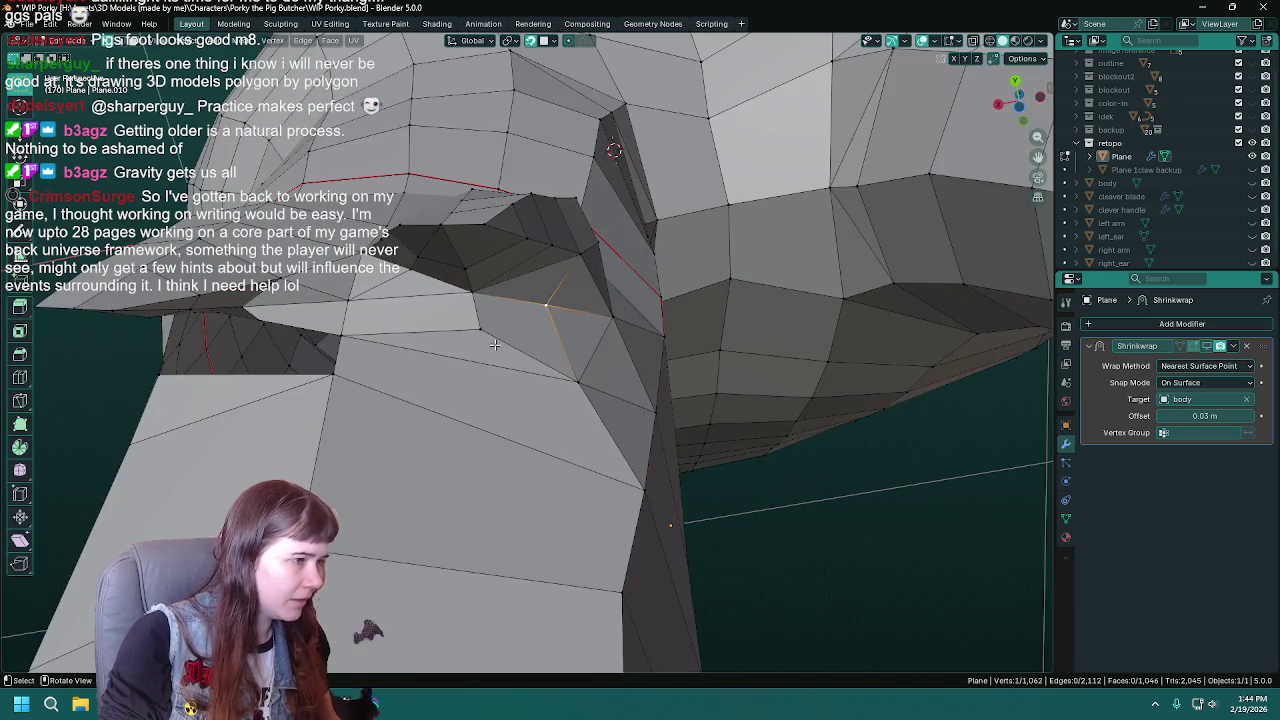
pyautogui.rightClick(479, 325)
pyautogui.press('Tab')
pyautogui.moveTo(479, 325)
pyautogui.mouseDown(button='middle')
pyautogui.moveTo(592, 366)
pyautogui.moveTo(641, 339)
pyautogui.moveTo(514, 346)
pyautogui.moveTo(495, 384)
pyautogui.moveTo(570, 370)
pyautogui.mouseUp(button='middle')
pyautogui.press('Tab')
pyautogui.moveTo(467, 353); pyautogui.dragTo(437, 348, button='middle')
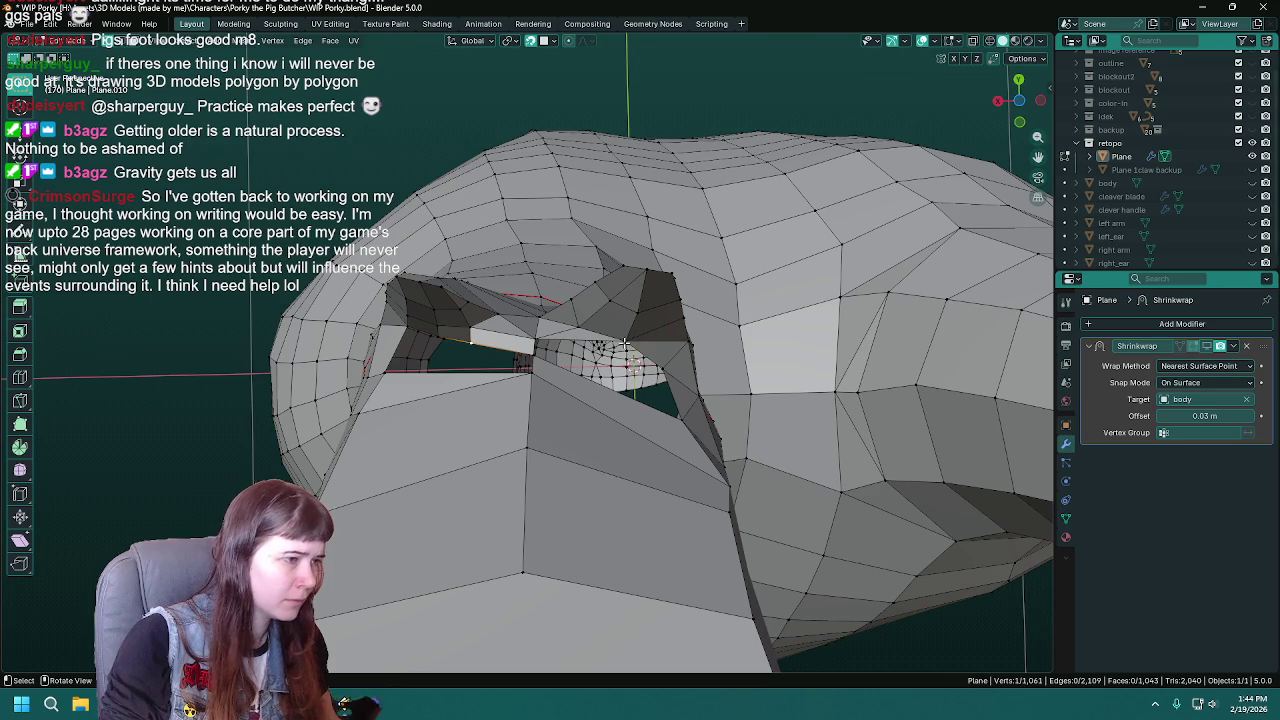
pyautogui.moveTo(624, 343); pyautogui.dragTo(636, 401, button='middle')
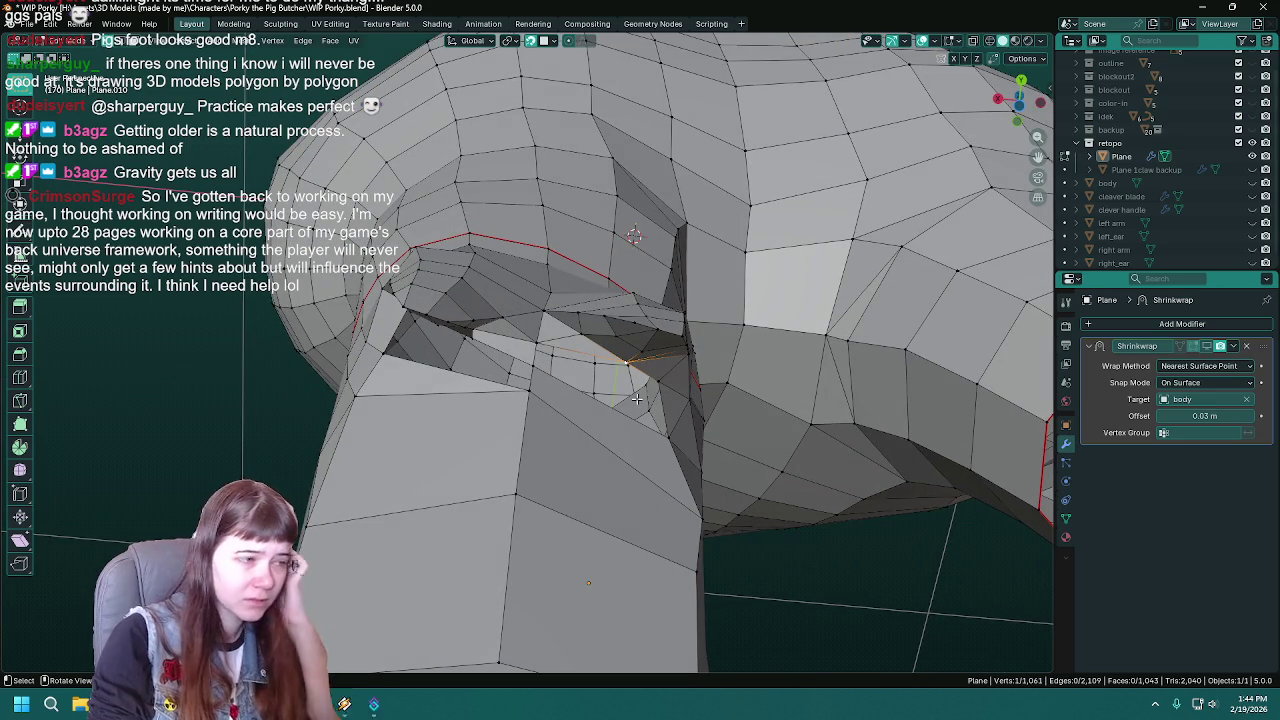
pyautogui.scroll(-5, 636, 399)
pyautogui.moveTo(636, 399); pyautogui.dragTo(720, 491, button='middle')
pyautogui.hotkey('ctrl', 's')
pyautogui.moveTo(691, 443)
pyautogui.mouseDown(button='middle')
pyautogui.moveTo(569, 437)
pyautogui.moveTo(564, 480)
pyautogui.moveTo(620, 430)
pyautogui.mouseUp(button='middle')
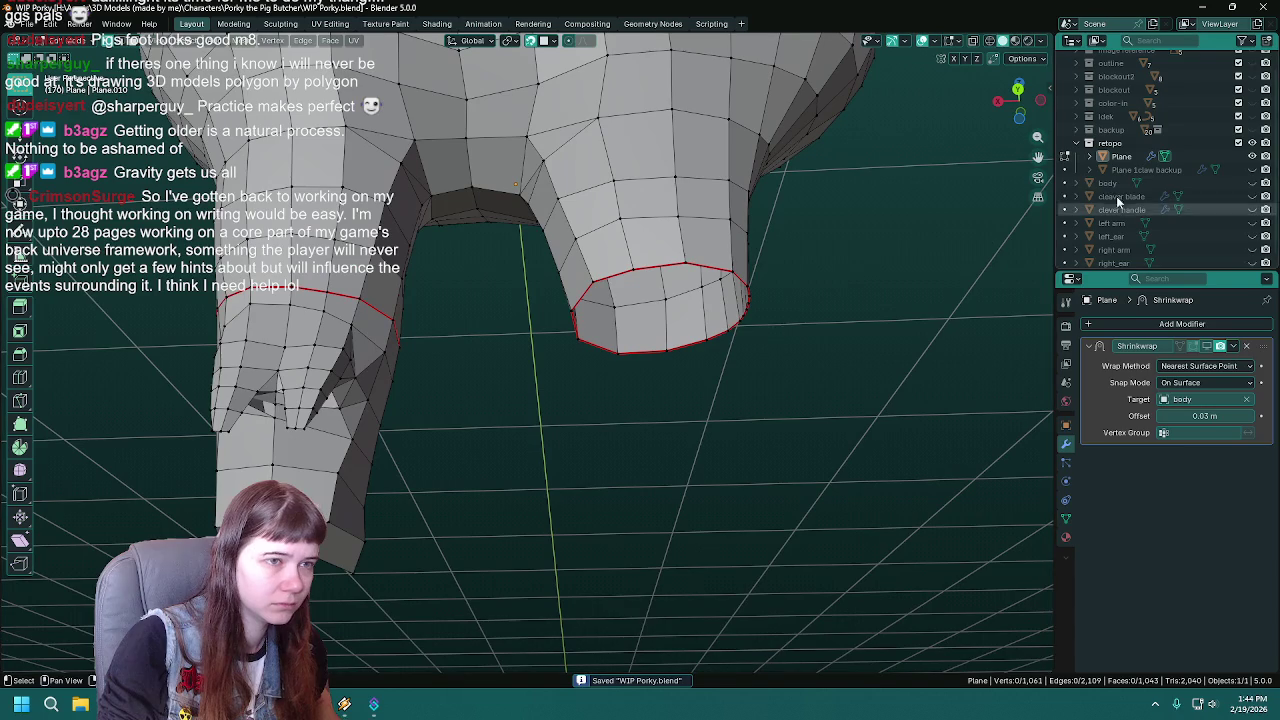
# - Unhide the body mesh in the Outliner and zoom around the pig's legs
pyautogui.click(1252, 183)
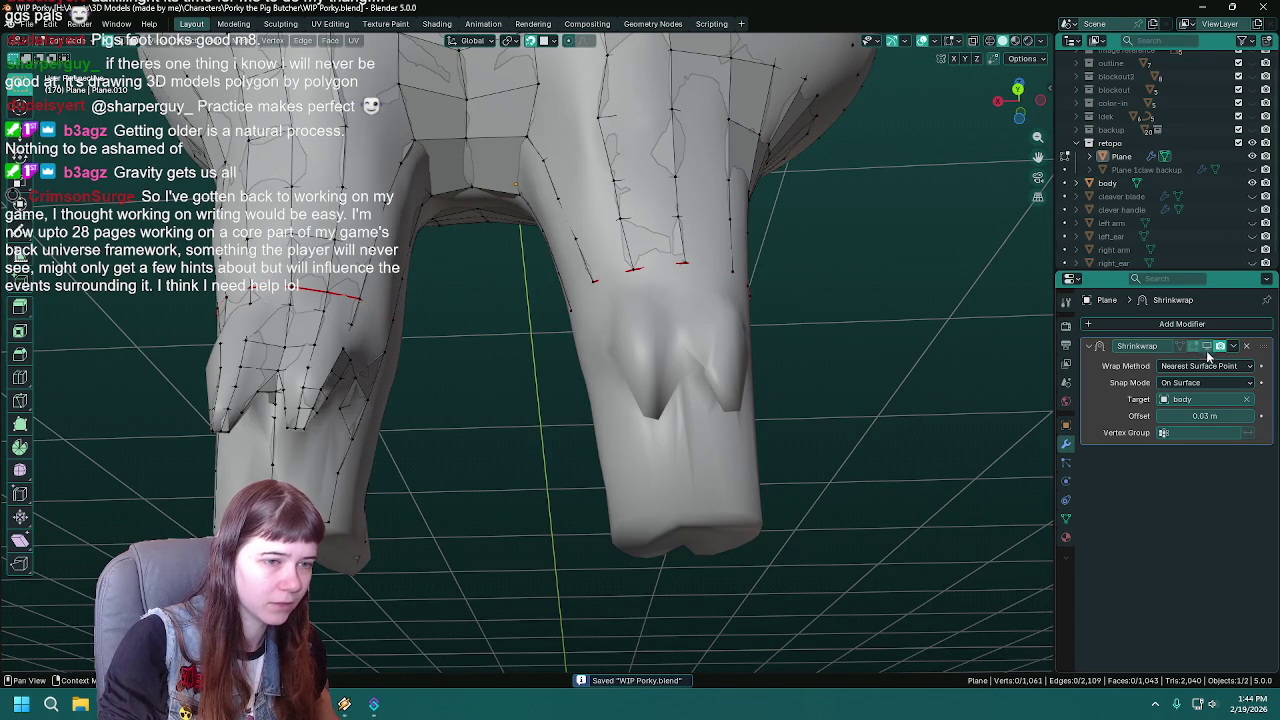
pyautogui.moveTo(500, 390)
pyautogui.mouseDown(button='middle')
pyautogui.moveTo(469, 388)
pyautogui.moveTo(551, 462)
pyautogui.moveTo(603, 377)
pyautogui.moveTo(668, 416)
pyautogui.moveTo(700, 403)
pyautogui.mouseUp(button='middle')
pyautogui.scroll(3, 710, 390)
pyautogui.scroll(2, 680, 400)
pyautogui.scroll(-4, 614, 351)
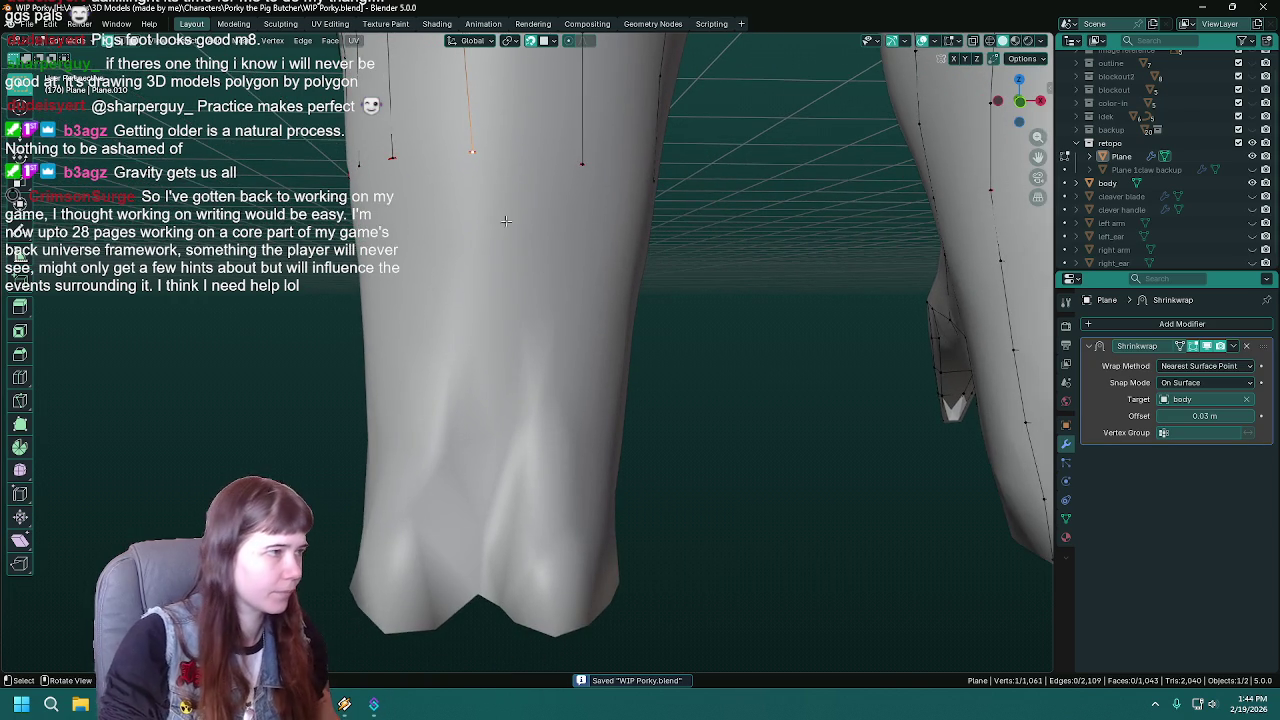
pyautogui.scroll(-3, 525, 250)
# - Orbit down to a close front view of one leg
pyautogui.moveTo(525, 250); pyautogui.dragTo(465, 120, button='middle')
pyautogui.scroll(-2, 460, 113)
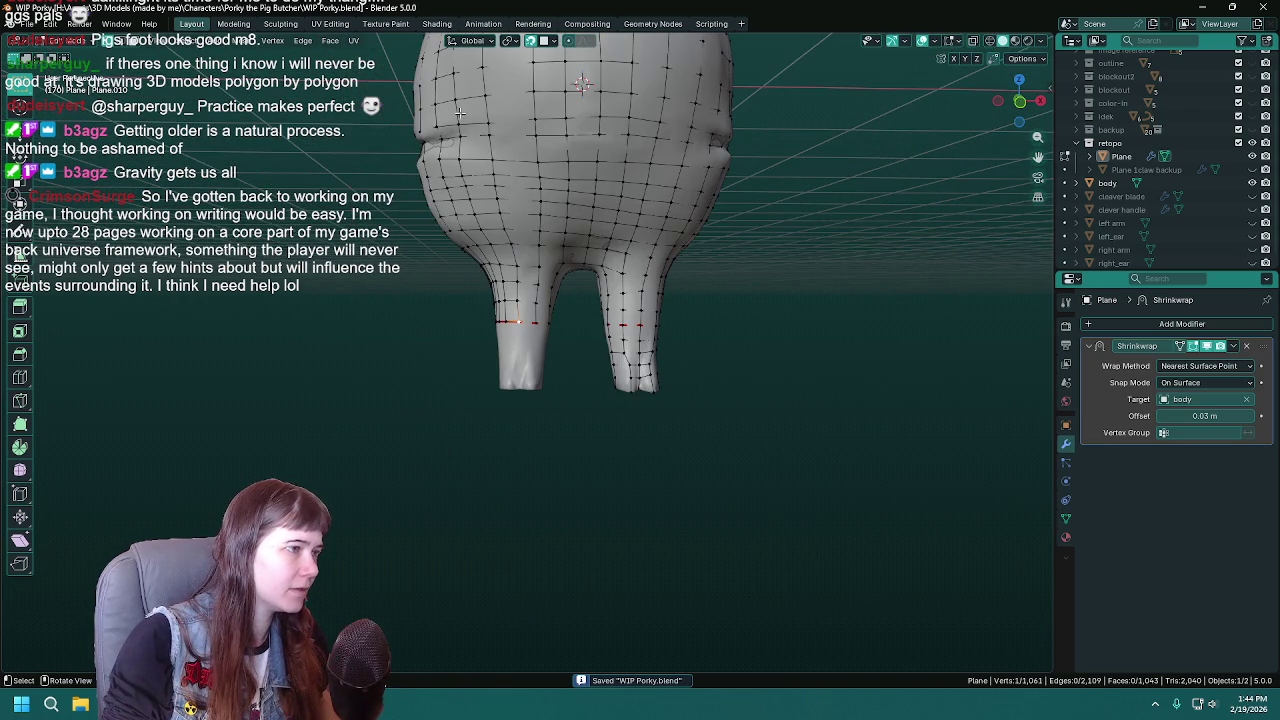
pyautogui.scroll(-4, 509, 284)
pyautogui.scroll(5, 659, 239)
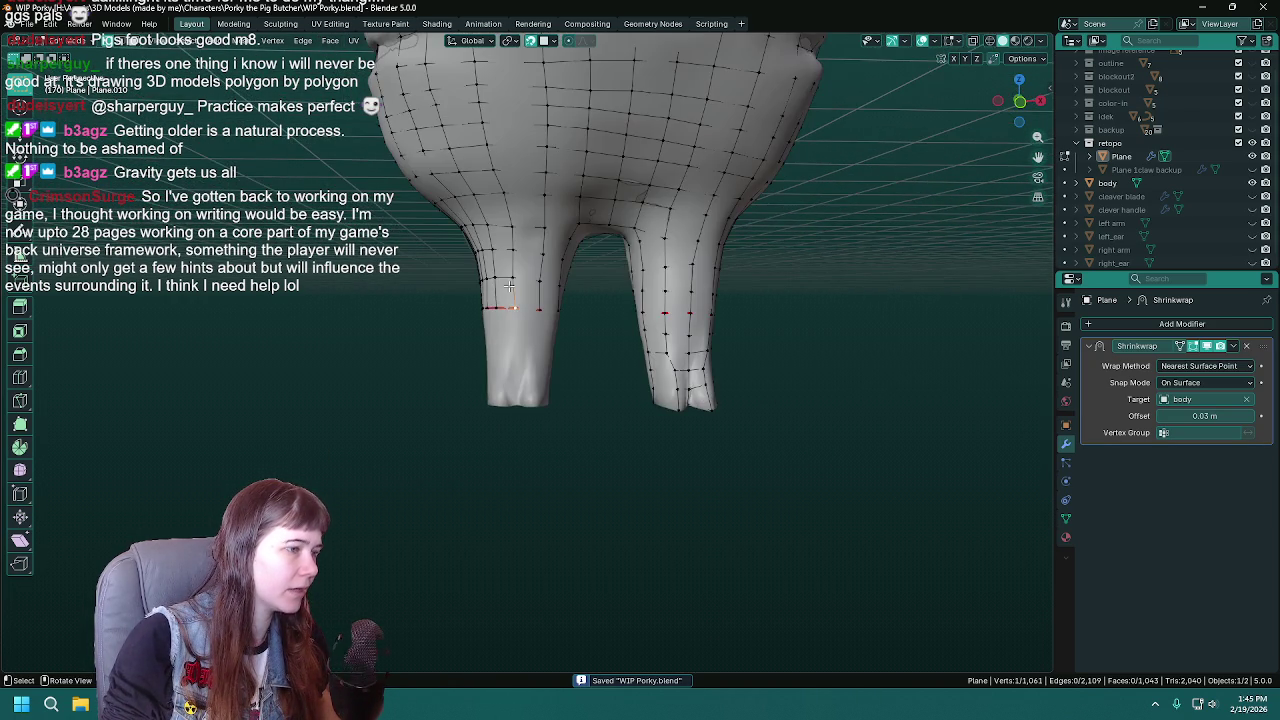
pyautogui.scroll(-3, 659, 239)
pyautogui.moveTo(659, 239); pyautogui.dragTo(602, 211, button='middle')
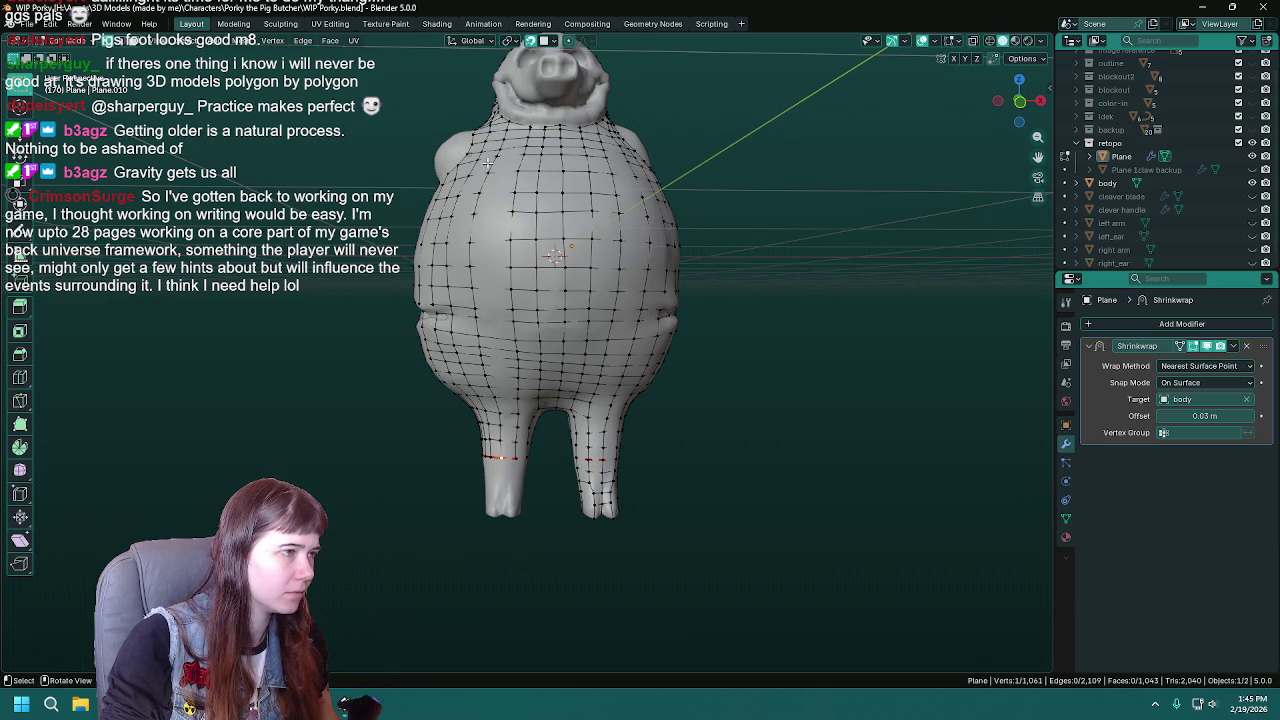
pyautogui.moveTo(487, 162); pyautogui.dragTo(500, 300, button='middle')
pyautogui.scroll(4, 500, 300)
pyautogui.hotkey('ctrl', 's')
pyautogui.scroll(3, 501, 370)
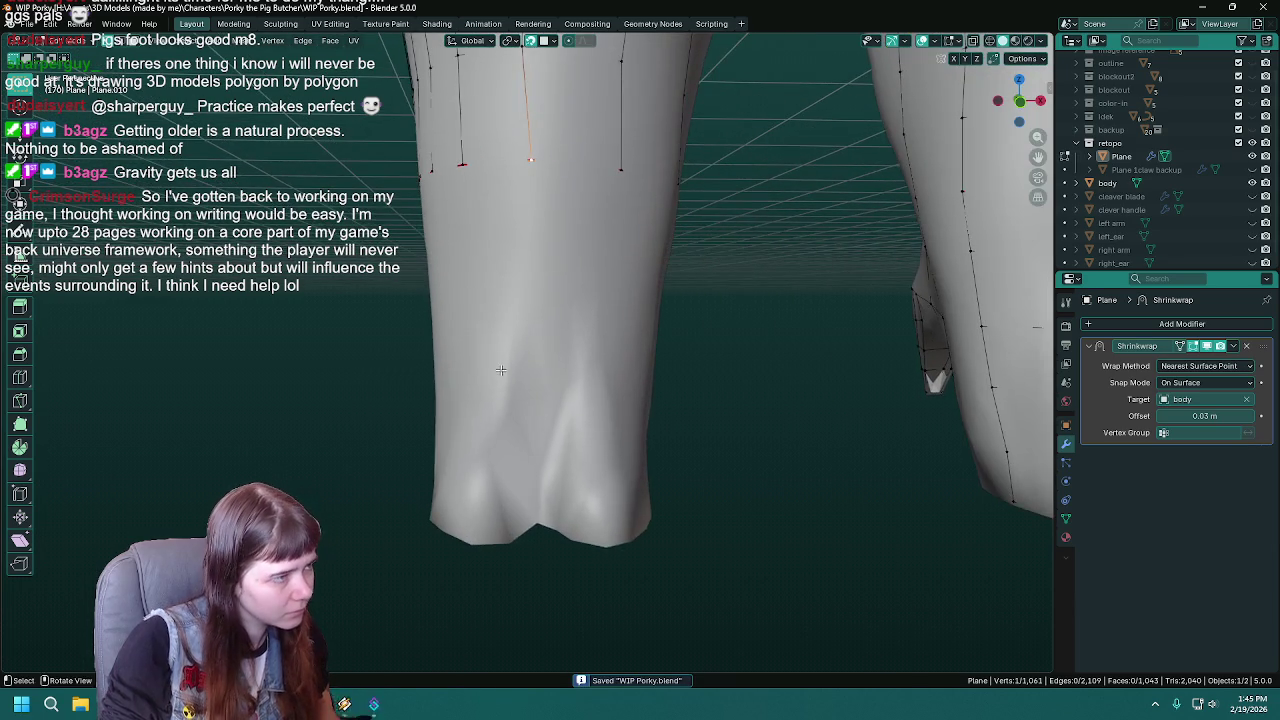
pyautogui.moveTo(501, 370); pyautogui.dragTo(503, 221, button='middle')
# - Place the strand's first vertex on the leg and undo a stray extrusion
pyautogui.press('g')
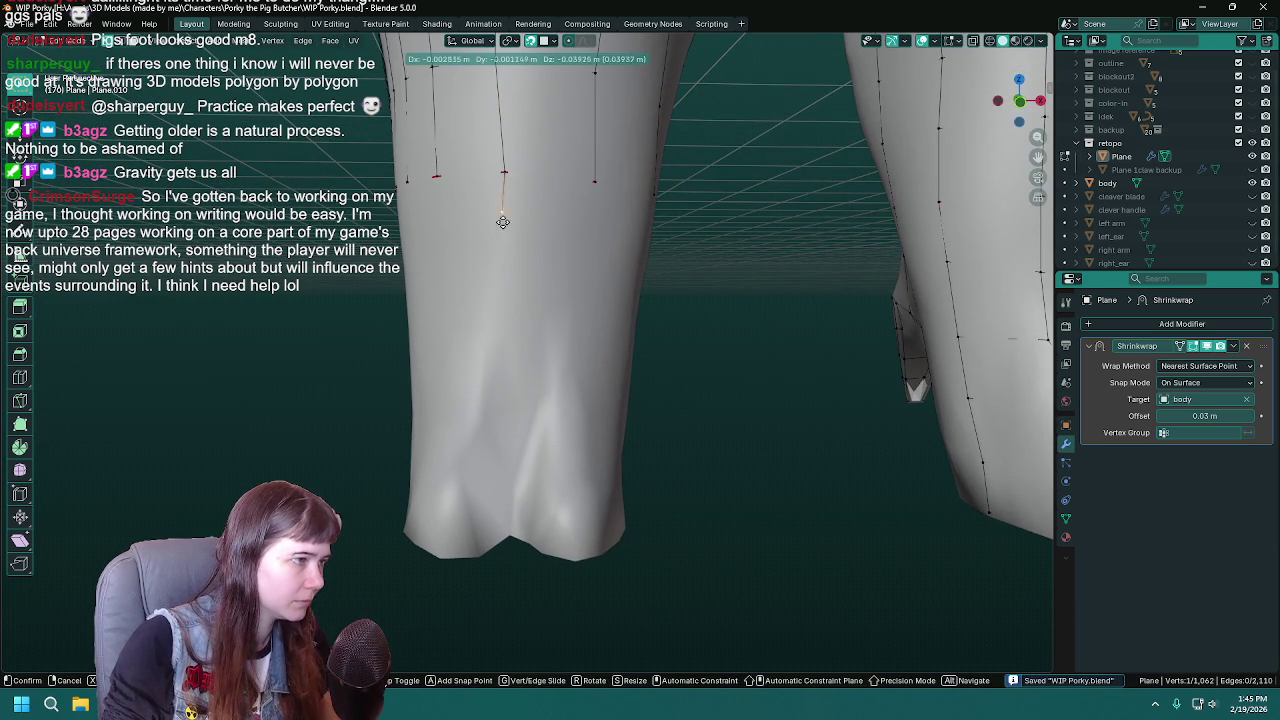
pyautogui.click(506, 261)
pyautogui.press('e')
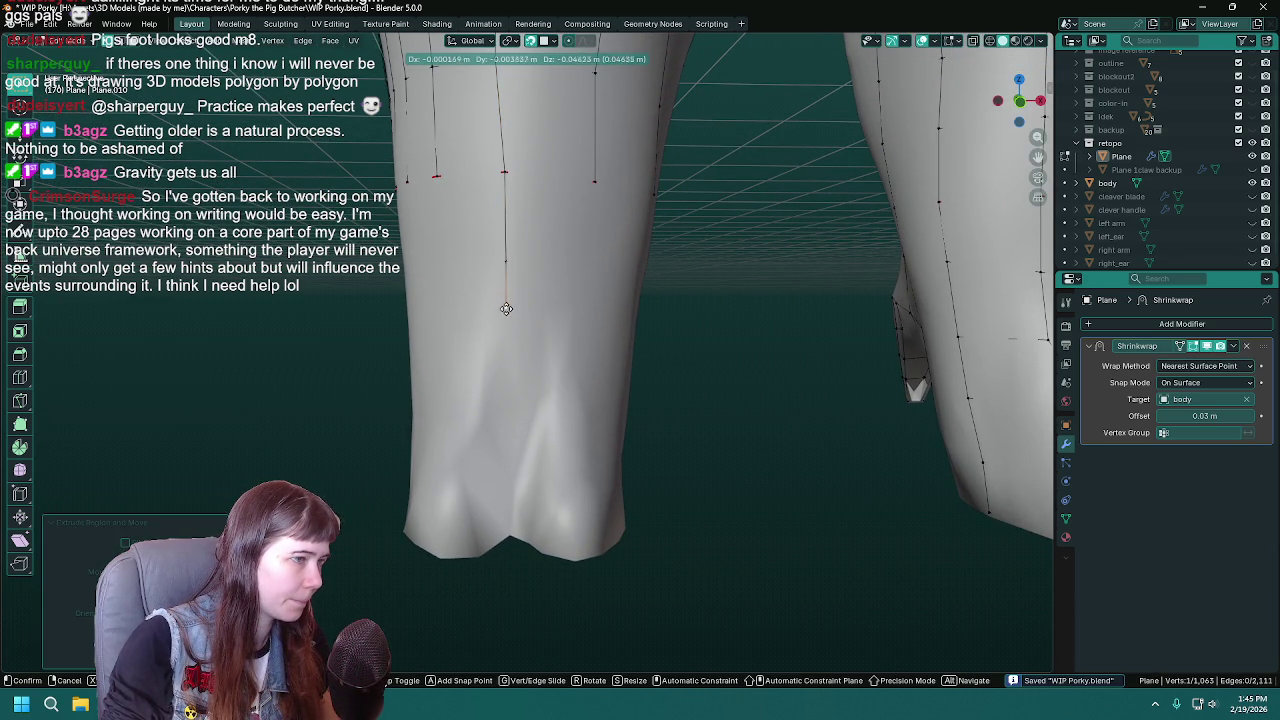
pyautogui.rightClick(507, 325)
pyautogui.hotkey('ctrl', 'z')
pyautogui.hotkey('ctrl', 'z')
pyautogui.moveTo(600, 326); pyautogui.dragTo(836, 224, button='middle')
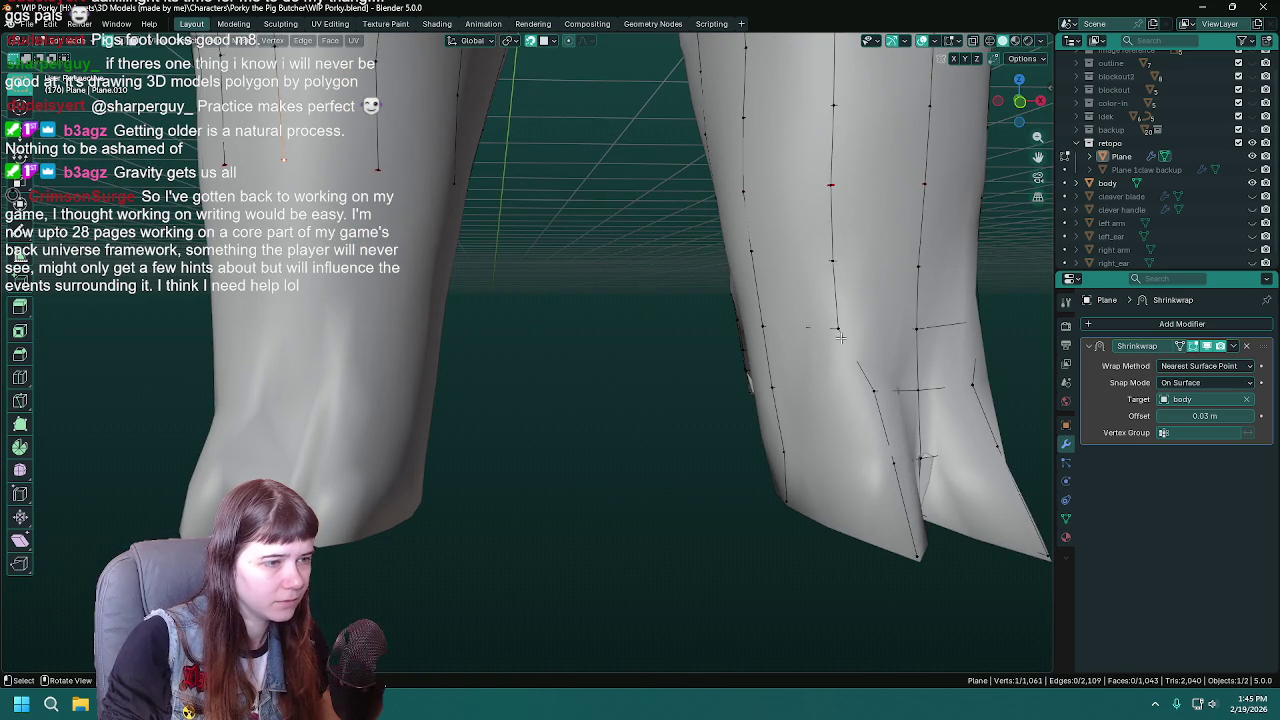
pyautogui.keyDown('shift'); pyautogui.moveTo(915, 392); pyautogui.dragTo(541, 193, button='middle'); pyautogui.keyUp('shift')
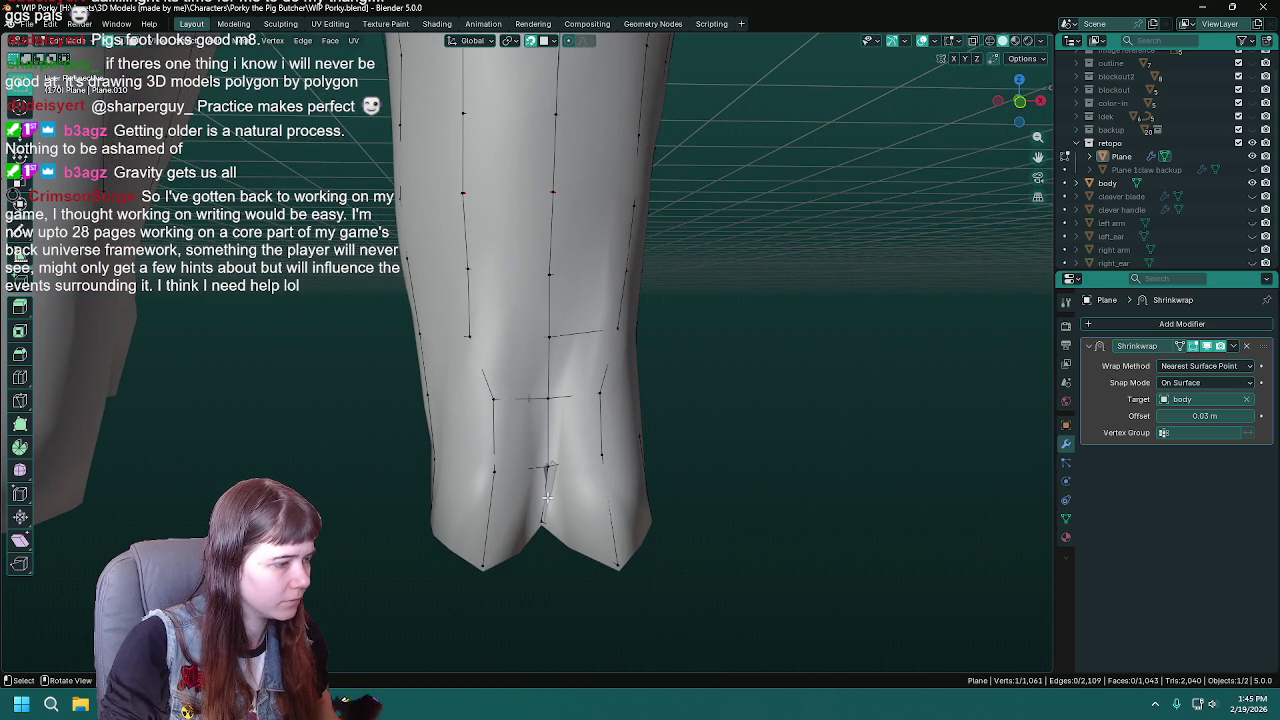
pyautogui.keyDown('shift'); pyautogui.moveTo(229, 481); pyautogui.dragTo(702, 436, button='middle'); pyautogui.keyUp('shift')
pyautogui.hotkey('ctrl', 's')
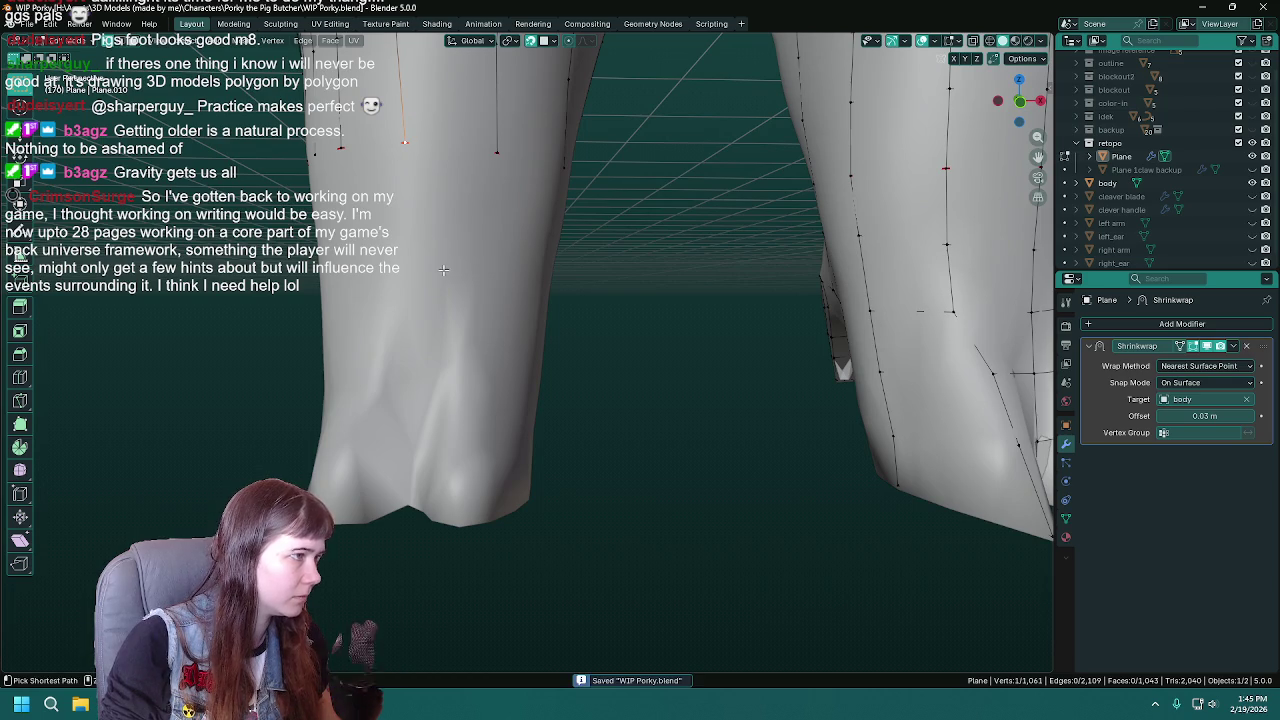
pyautogui.keyDown('shift'); pyautogui.moveTo(402, 141); pyautogui.dragTo(555, 256, button='middle'); pyautogui.keyUp('shift')
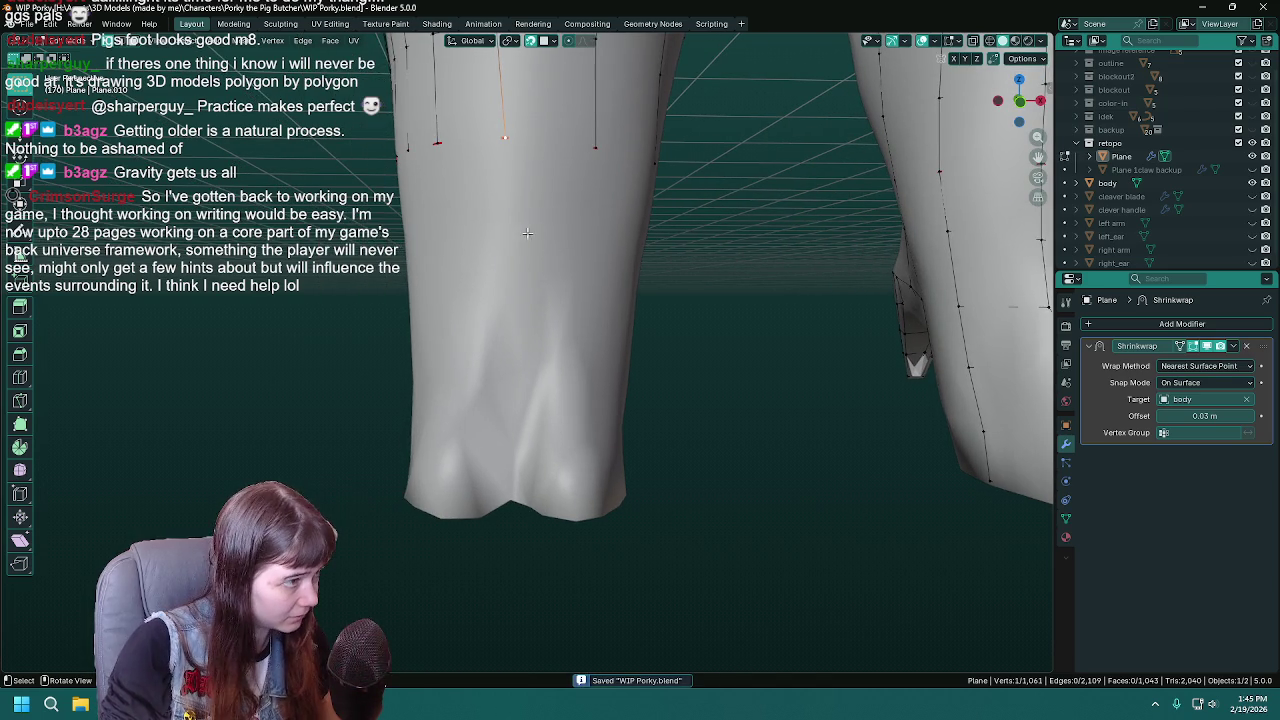
# - Extrude a chain of vertices down the front of the leg to the hoof
pyautogui.press('g')
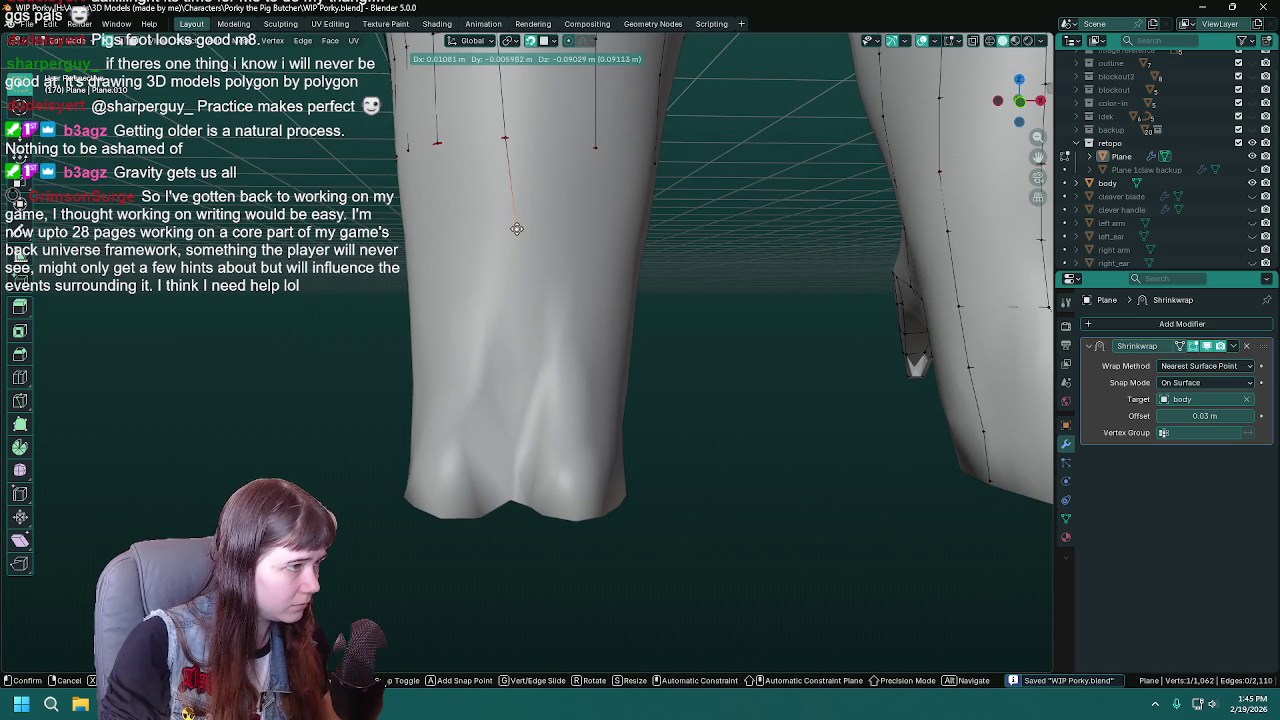
pyautogui.click(516, 229)
pyautogui.press('e')
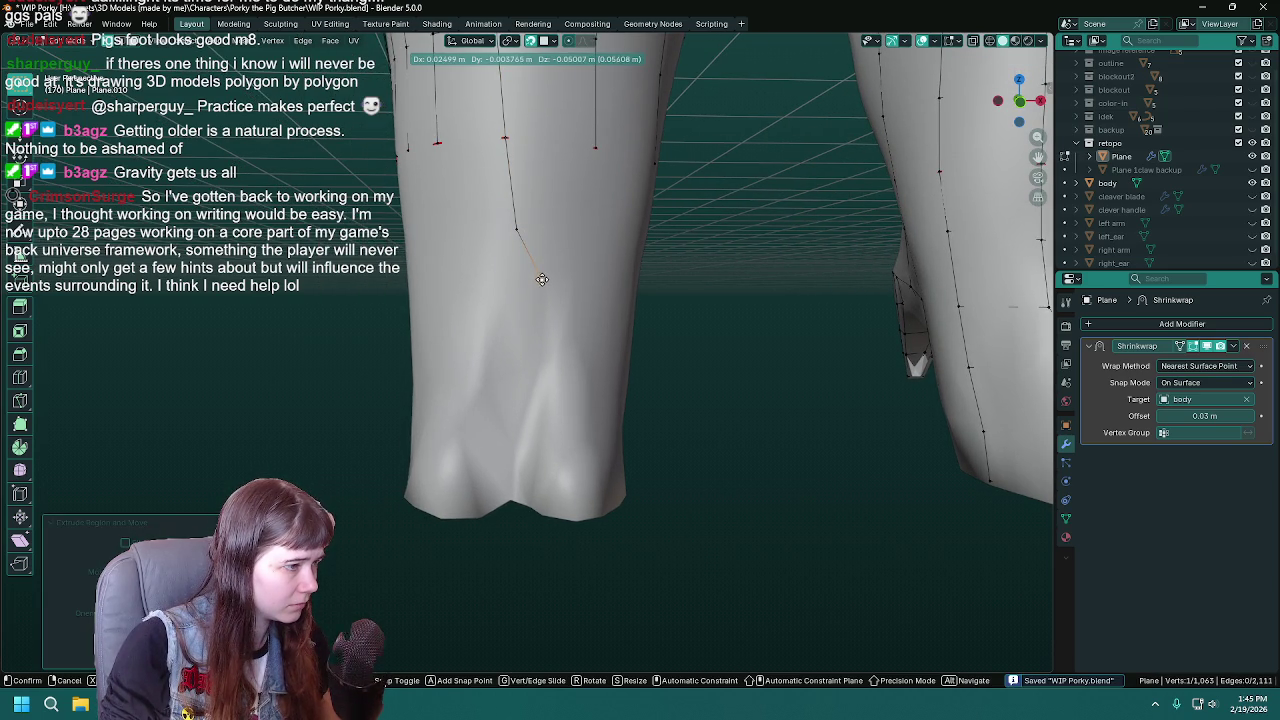
pyautogui.click(541, 279)
pyautogui.press('e')
pyautogui.click(541, 354)
pyautogui.press('e')
pyautogui.click(521, 431)
pyautogui.press('e')
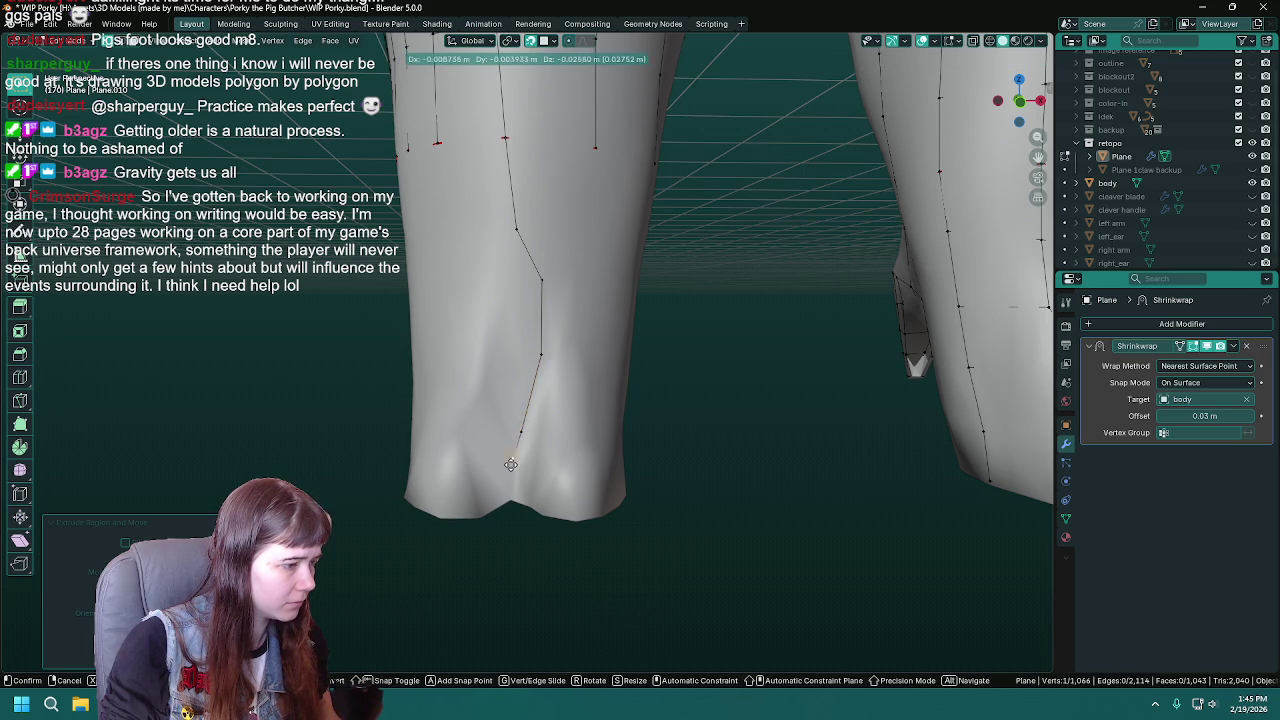
pyautogui.click(510, 498)
# - Reposition one strand vertex to sit better on the leg surface
pyautogui.moveTo(640, 503)
pyautogui.mouseDown(button='middle')
pyautogui.moveTo(686, 466)
pyautogui.moveTo(645, 333)
pyautogui.moveTo(560, 288)
pyautogui.mouseUp(button='middle')
pyautogui.hotkey('ctrl', 's')
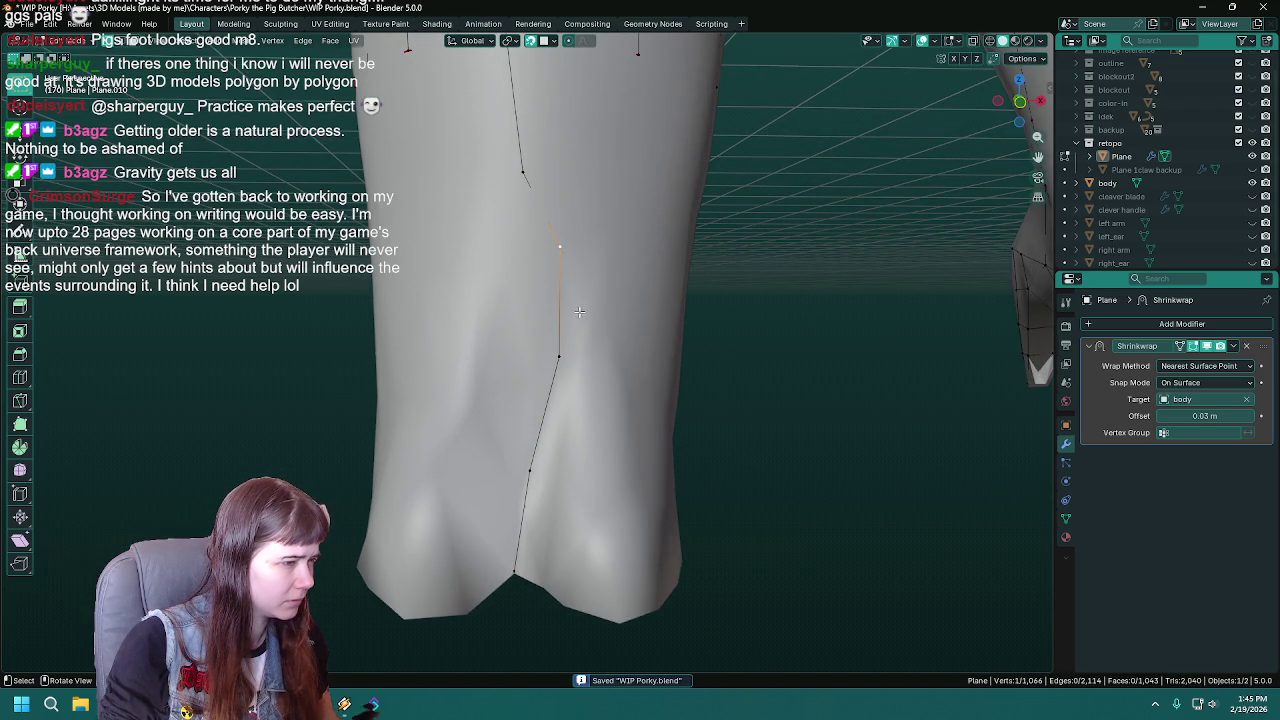
pyautogui.press('g')
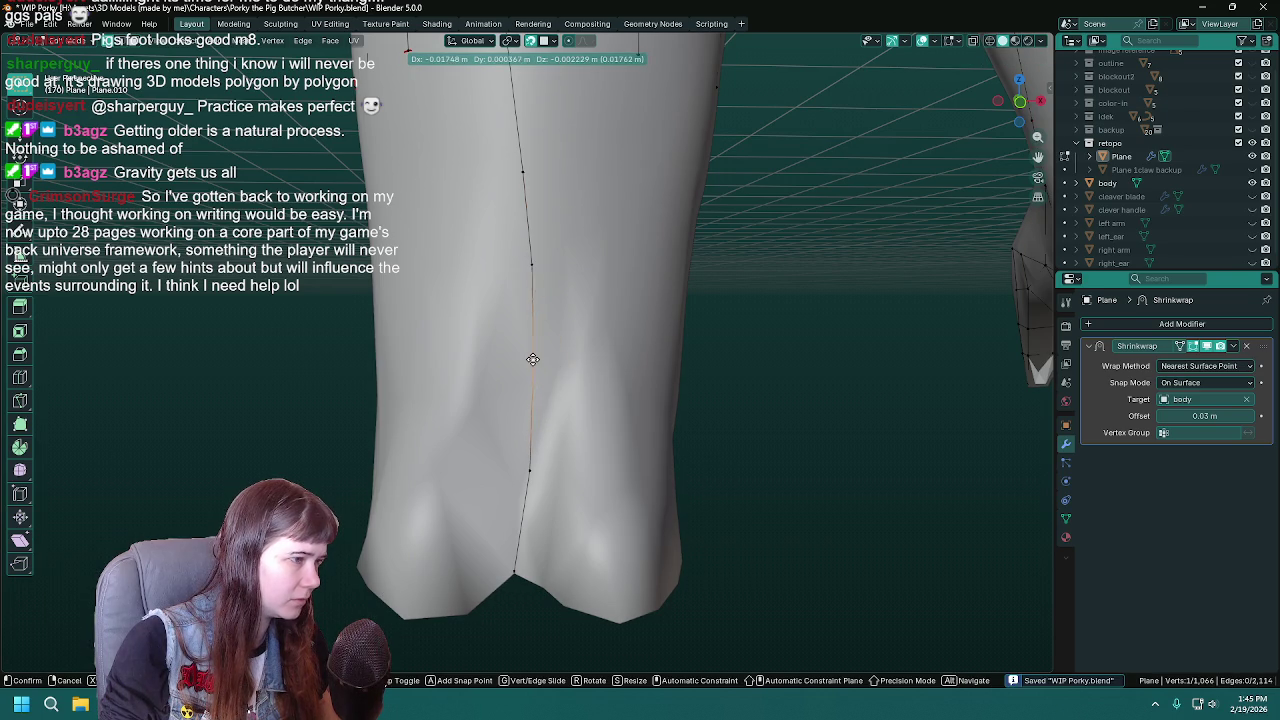
pyautogui.click(534, 359)
pyautogui.scroll(-3, 540, 359)
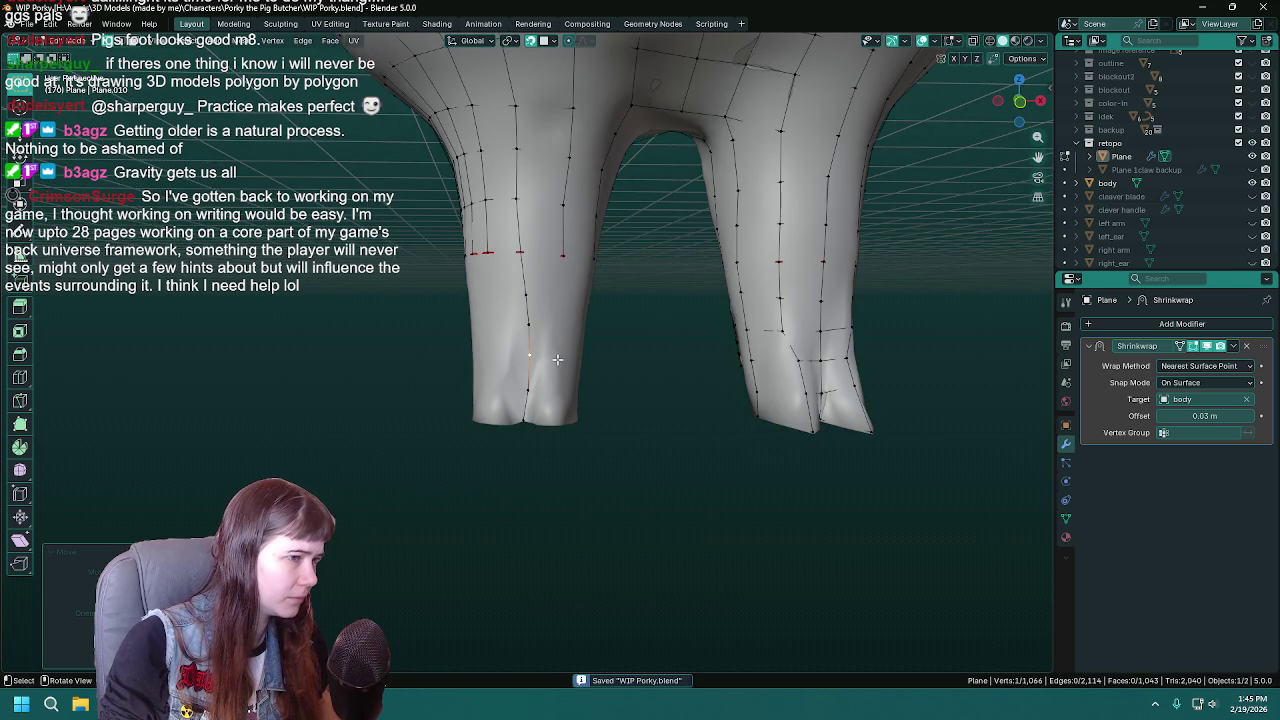
# - Orbit around the legs, save, and move the strand's end vertex lower on the leg
pyautogui.moveTo(556, 359); pyautogui.dragTo(746, 377, button='middle')
pyautogui.moveTo(907, 269); pyautogui.dragTo(742, 318, button='middle')
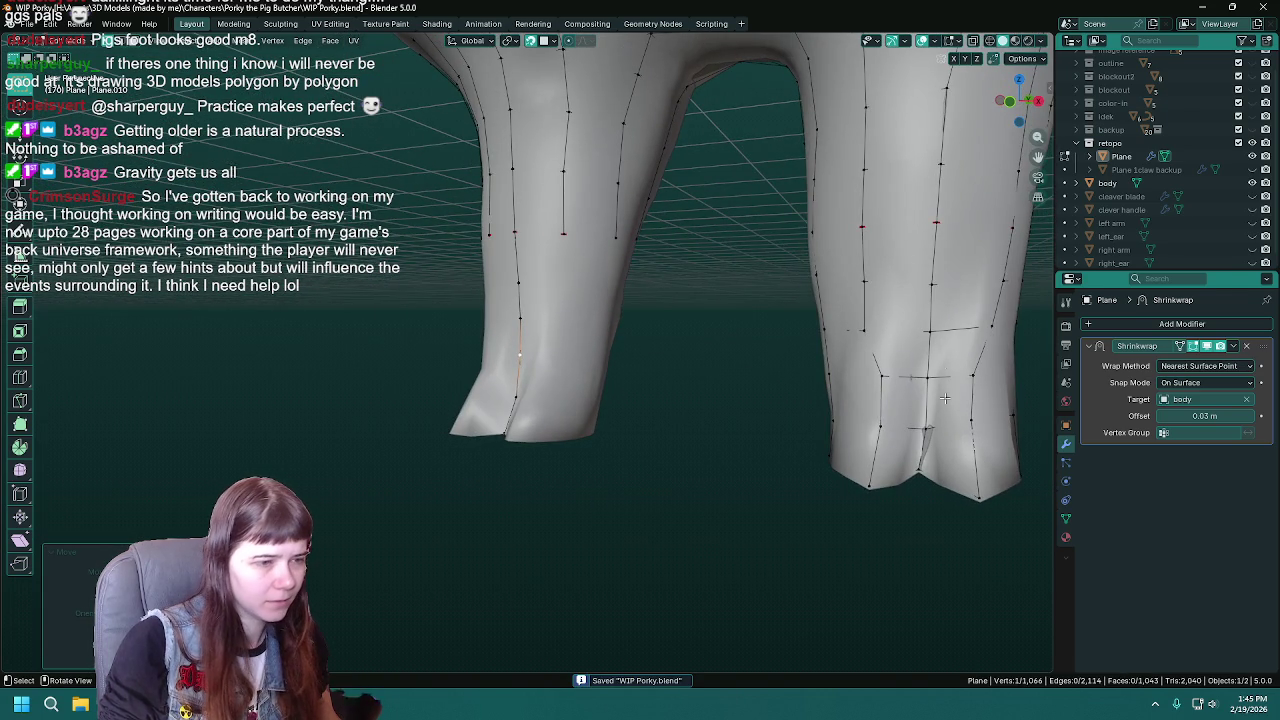
pyautogui.scroll(-1, 742, 318)
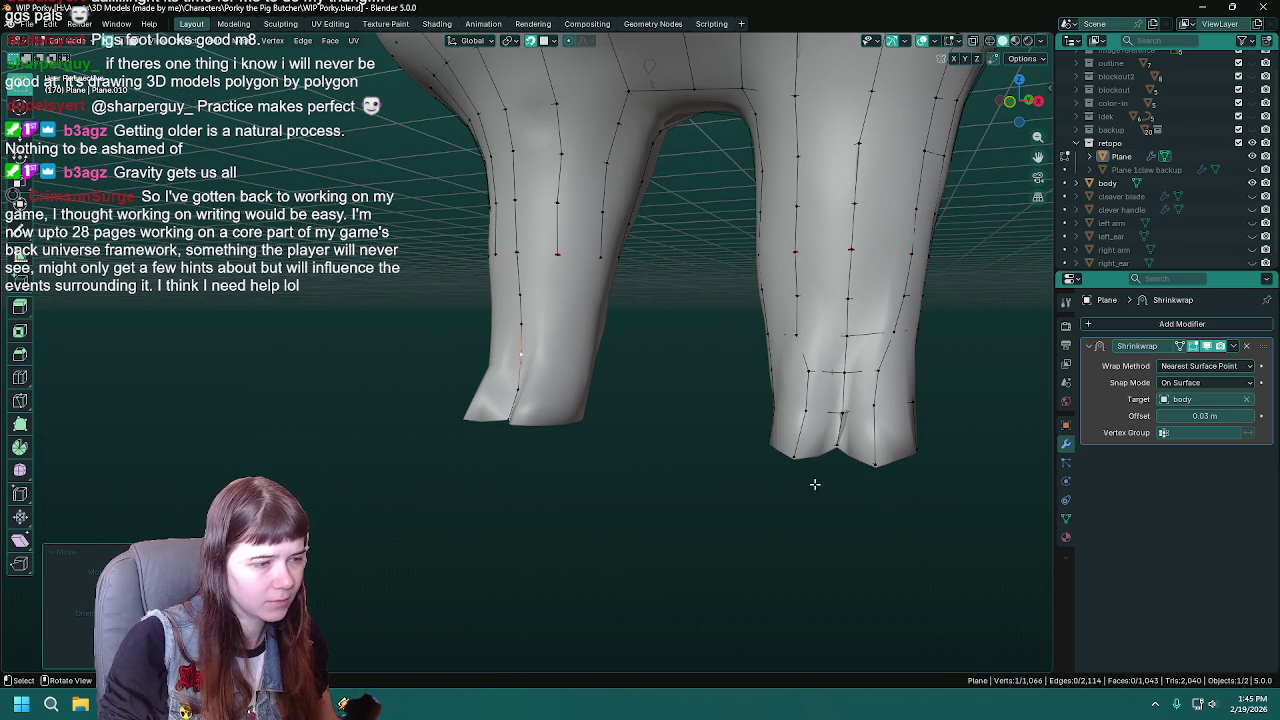
pyautogui.moveTo(814, 484); pyautogui.dragTo(626, 409, button='middle')
pyautogui.scroll(3, 630, 409)
pyautogui.hotkey('ctrl', 's')
pyautogui.press('g')
pyautogui.moveTo(563, 255); pyautogui.dragTo(600, 246, button='middle')
pyautogui.press('g')
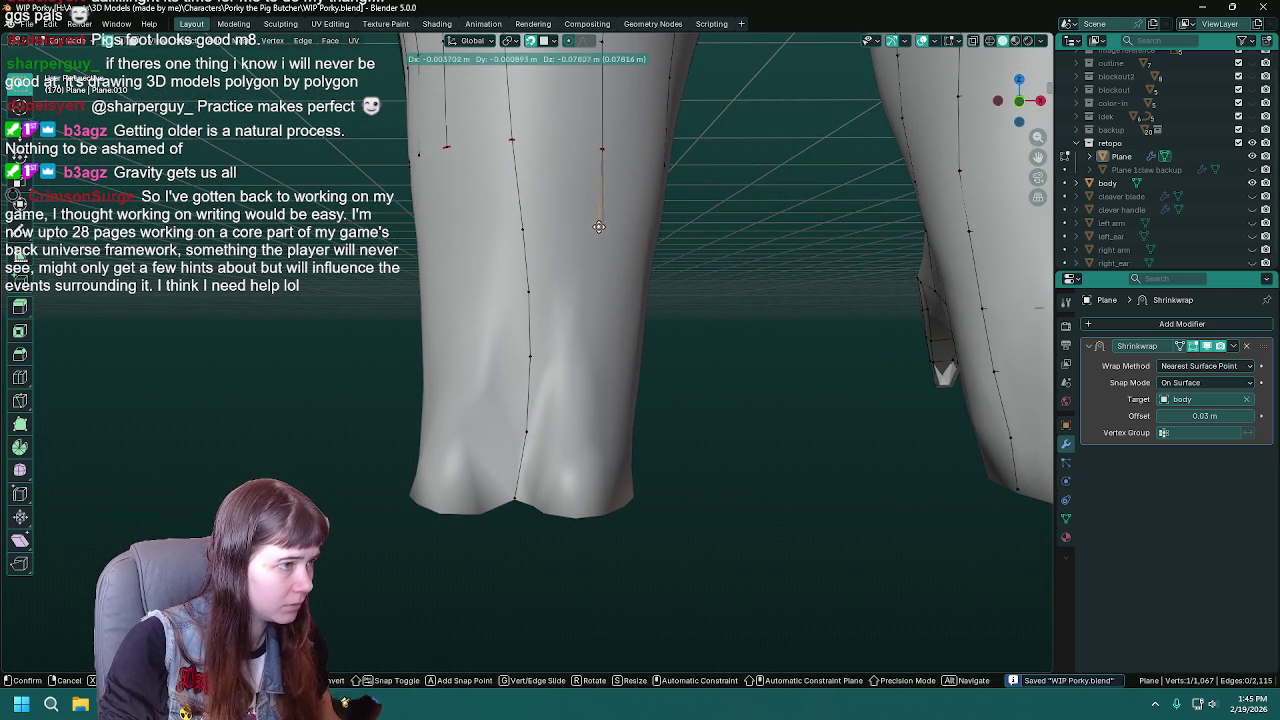
pyautogui.click(597, 231)
# - Extrude four vertices down the leg, ending at its bottom edge, and save
pyautogui.press('e')
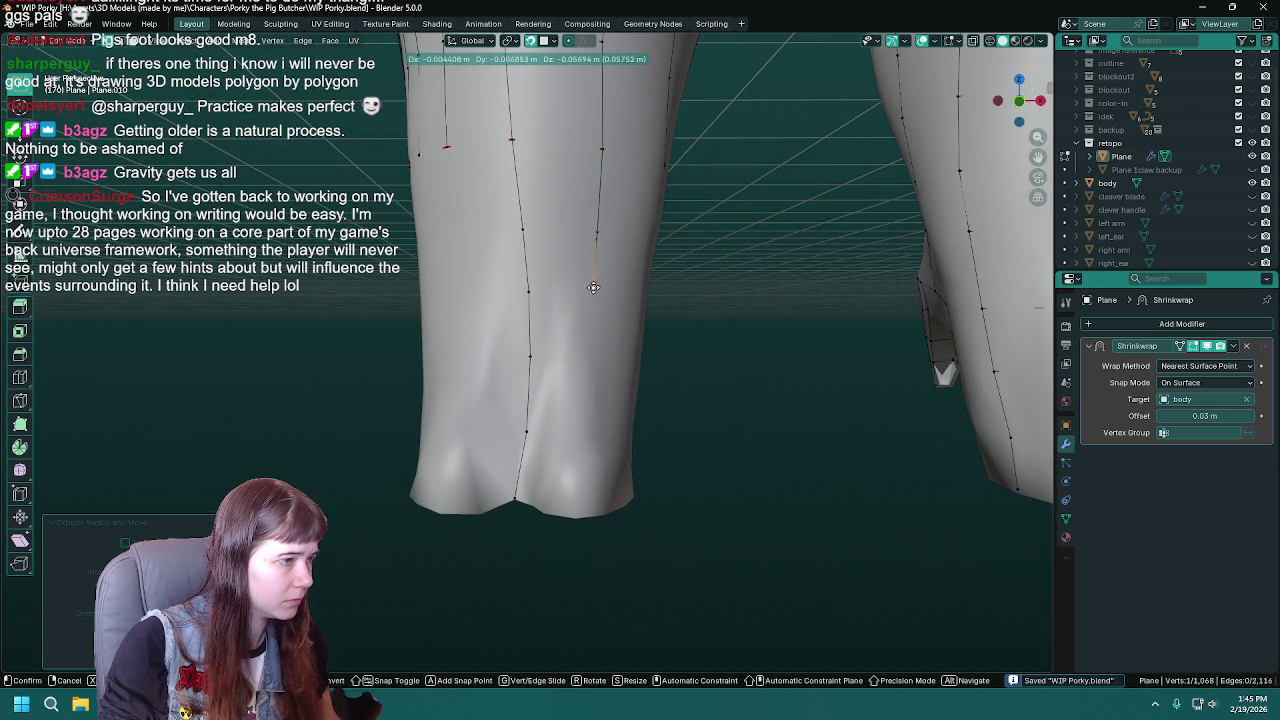
pyautogui.click(595, 295)
pyautogui.press('e')
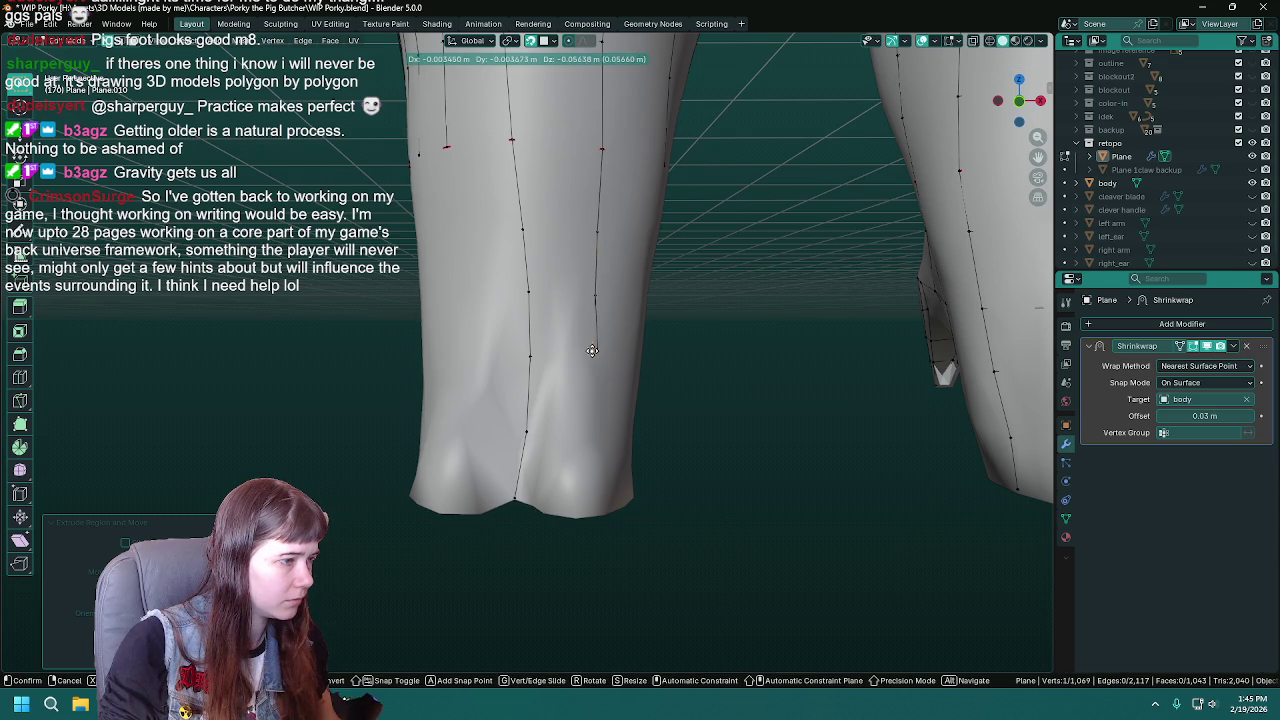
pyautogui.click(588, 351)
pyautogui.press('e')
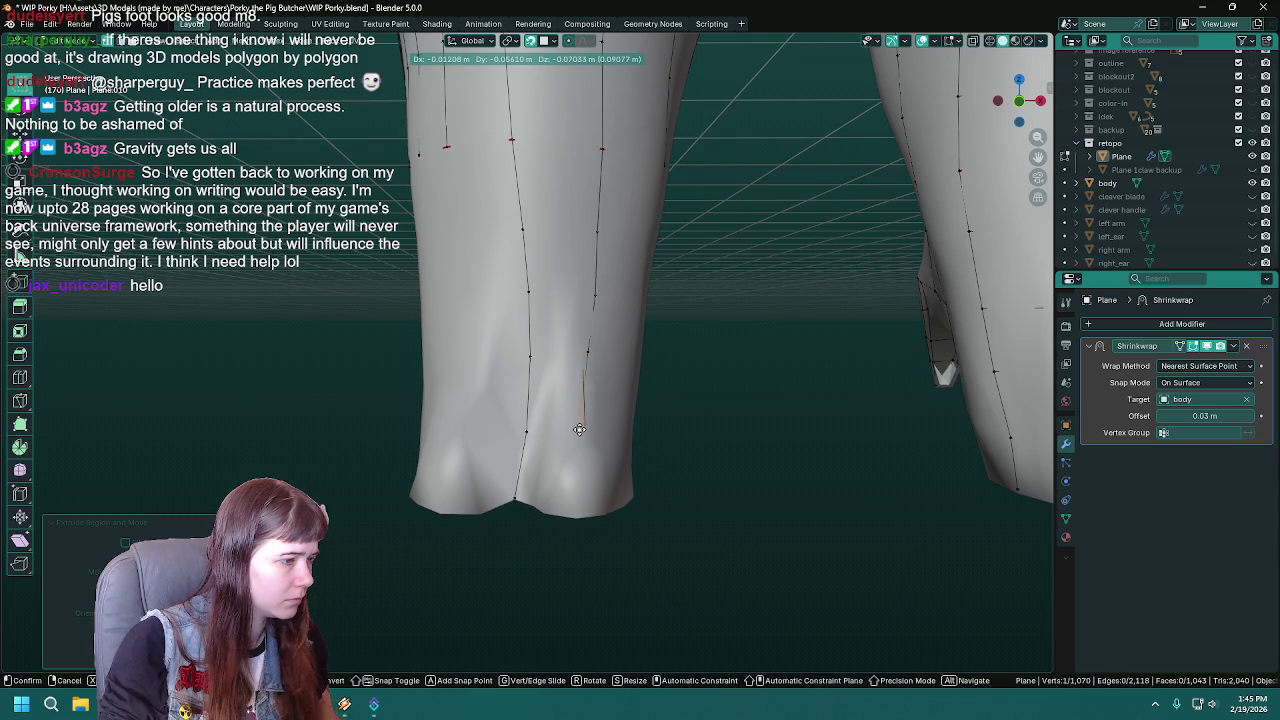
pyautogui.click(582, 432)
pyautogui.press('e')
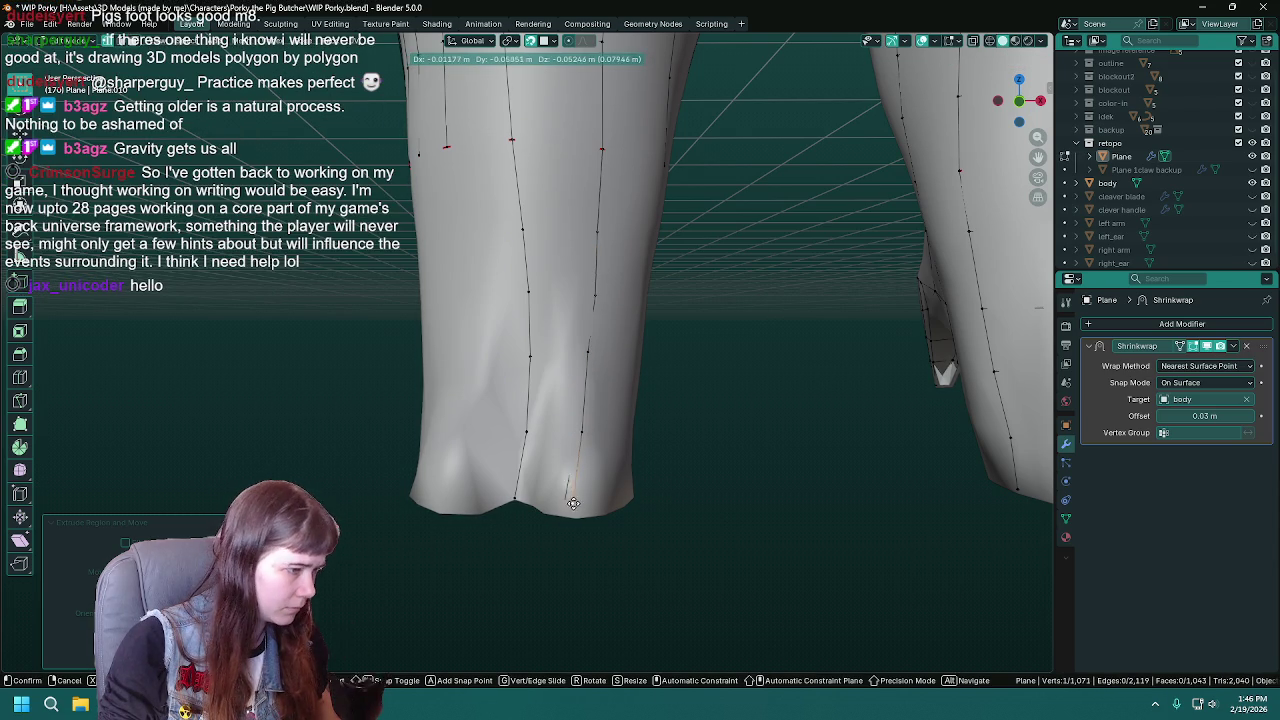
pyautogui.click(575, 515)
pyautogui.moveTo(575, 515)
pyautogui.mouseDown(button='middle')
pyautogui.moveTo(615, 395)
pyautogui.moveTo(806, 409)
pyautogui.moveTo(438, 397)
pyautogui.mouseUp(button='middle')
pyautogui.hotkey('ctrl', 's')
# - Reposition the starting vertex for the second strand on the leg
pyautogui.scroll(3, 517, 543)
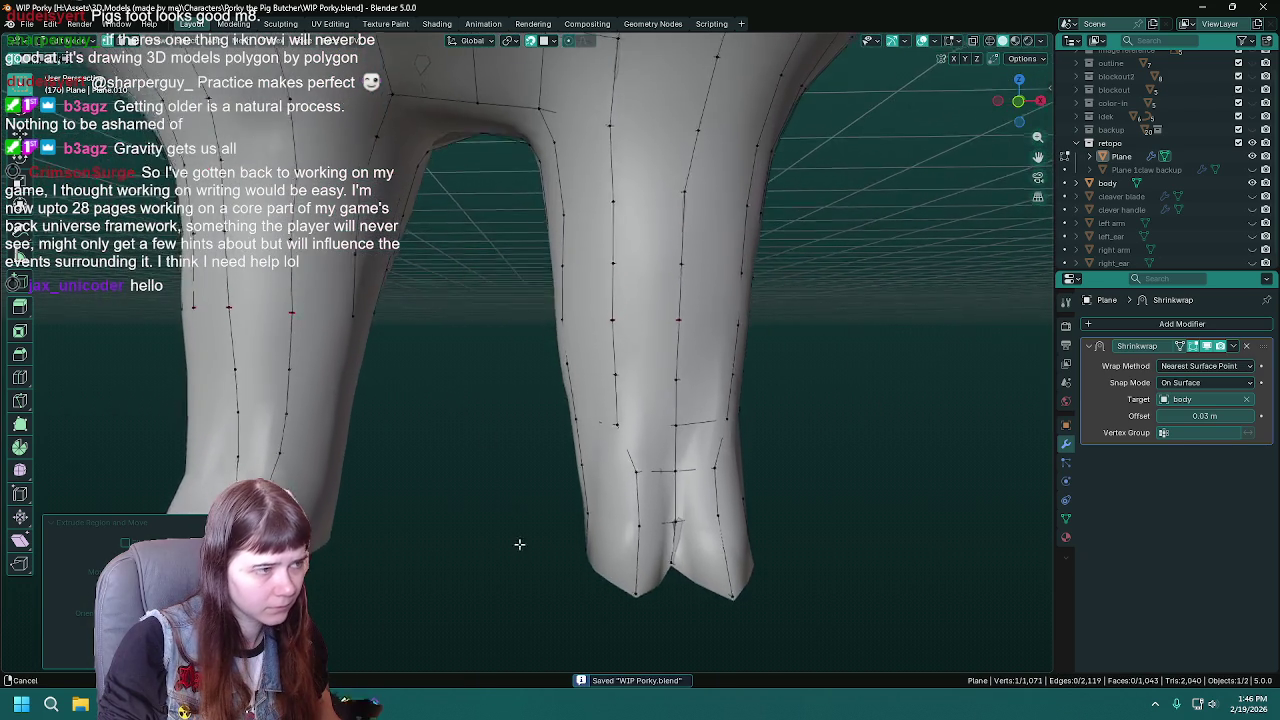
pyautogui.moveTo(517, 543)
pyautogui.mouseDown(button='middle')
pyautogui.moveTo(566, 510)
pyautogui.moveTo(557, 377)
pyautogui.mouseUp(button='middle')
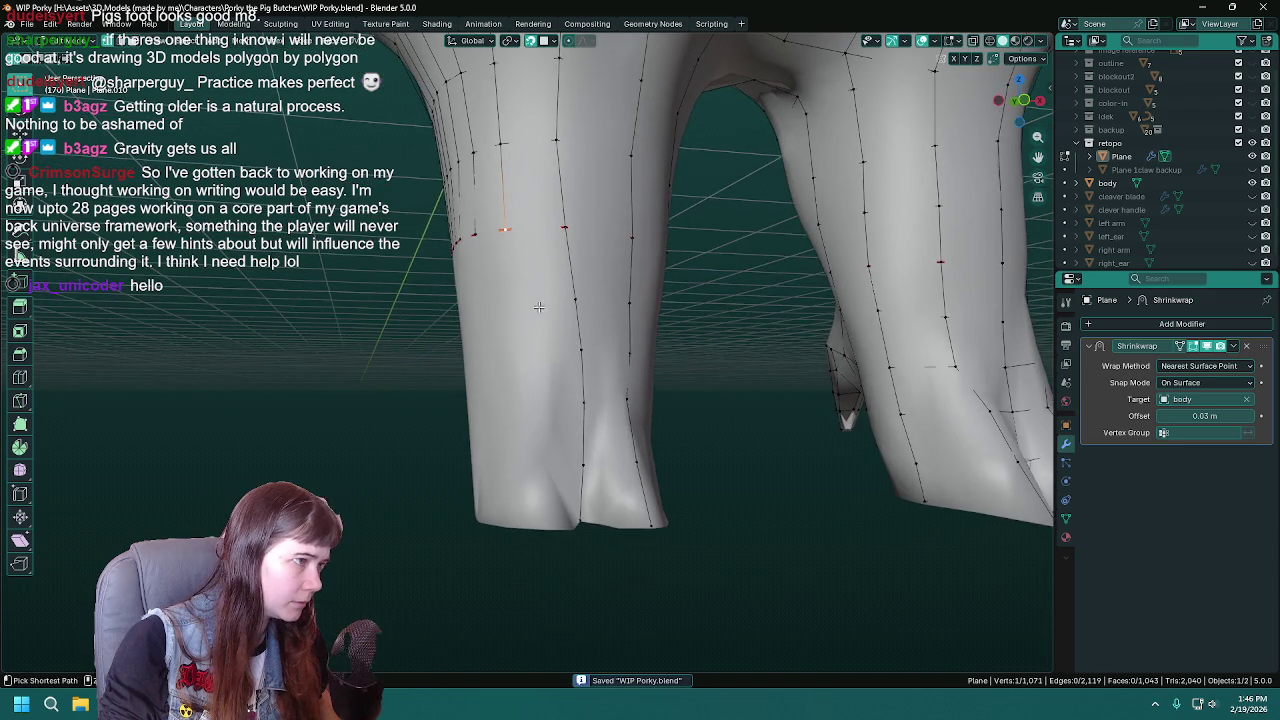
pyautogui.moveTo(557, 377); pyautogui.dragTo(510, 310, button='middle')
pyautogui.press('g')
pyautogui.click(510, 304)
# - Extrude a second strand of four vertices down to the hem, save, and select its vertex
pyautogui.press('e')
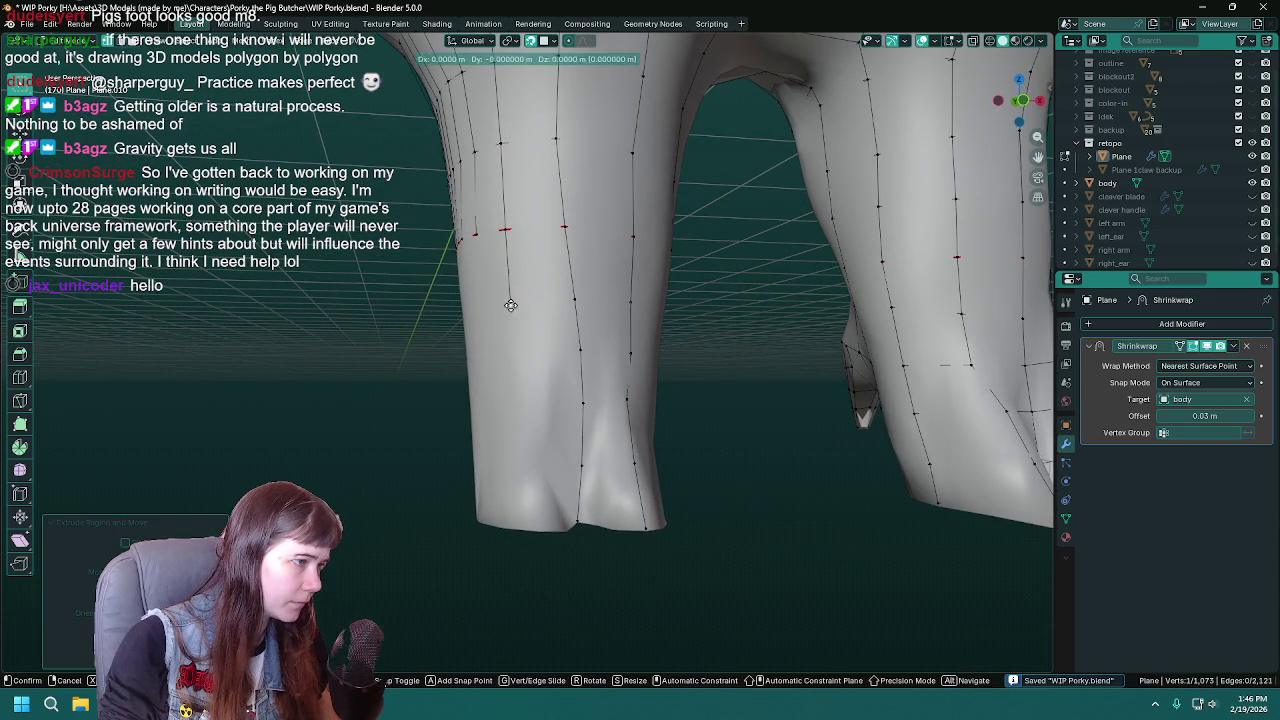
pyautogui.click(514, 355)
pyautogui.press('e')
pyautogui.click(518, 407)
pyautogui.press('e')
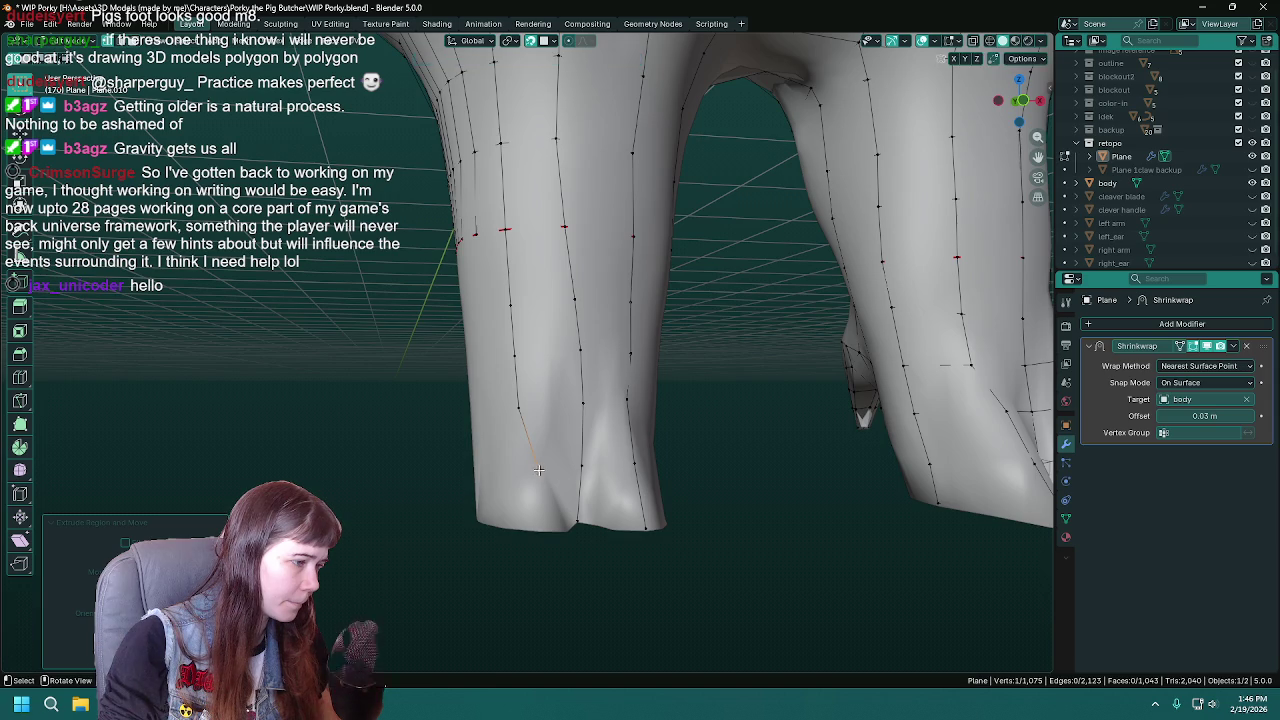
pyautogui.click(538, 470)
pyautogui.press('e')
pyautogui.keyDown('alt'); pyautogui.moveTo(538, 470); pyautogui.dragTo(516, 512, button='middle'); pyautogui.keyUp('alt')
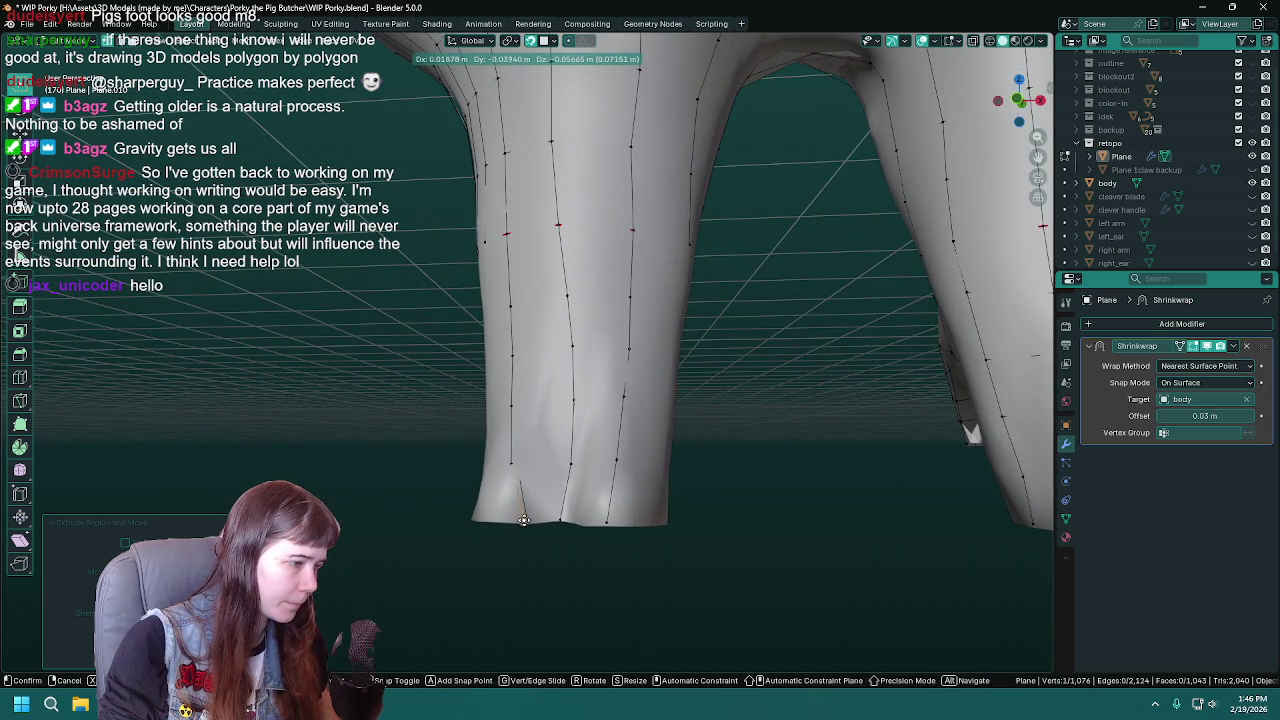
pyautogui.click(524, 521)
pyautogui.hotkey('ctrl', 's')
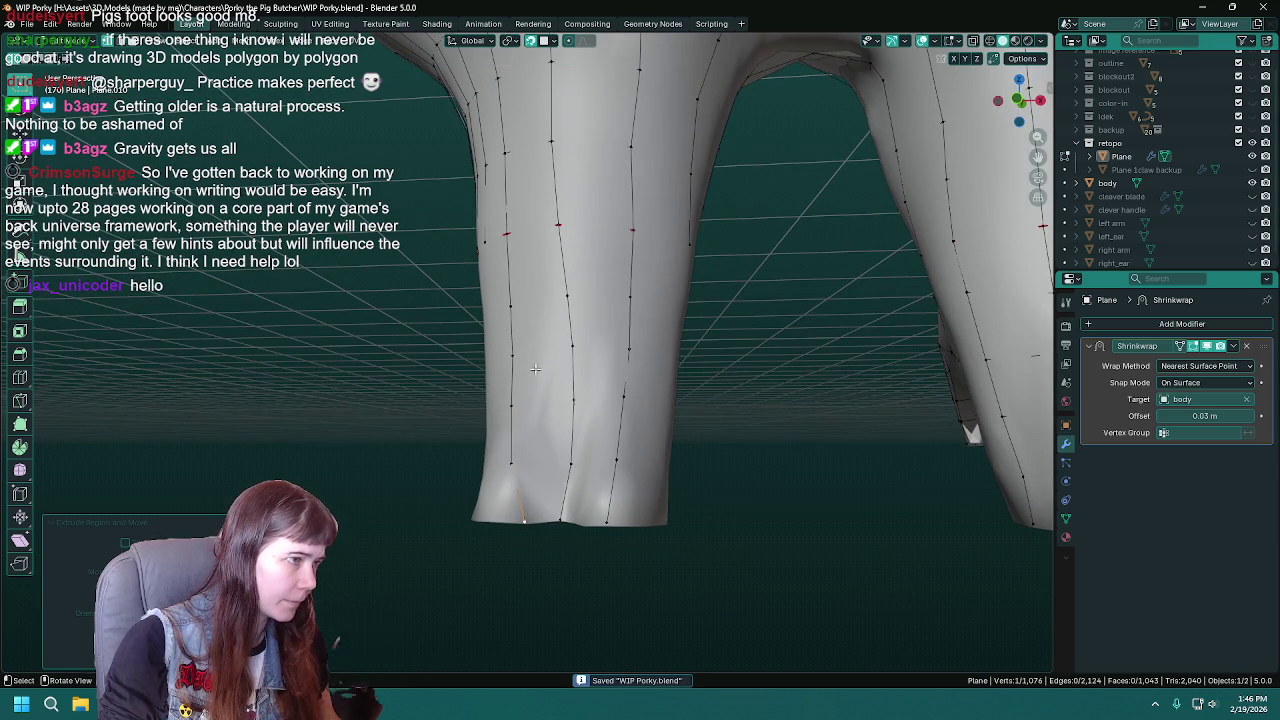
pyautogui.moveTo(579, 419); pyautogui.dragTo(557, 376, button='middle')
pyautogui.click(500, 284)
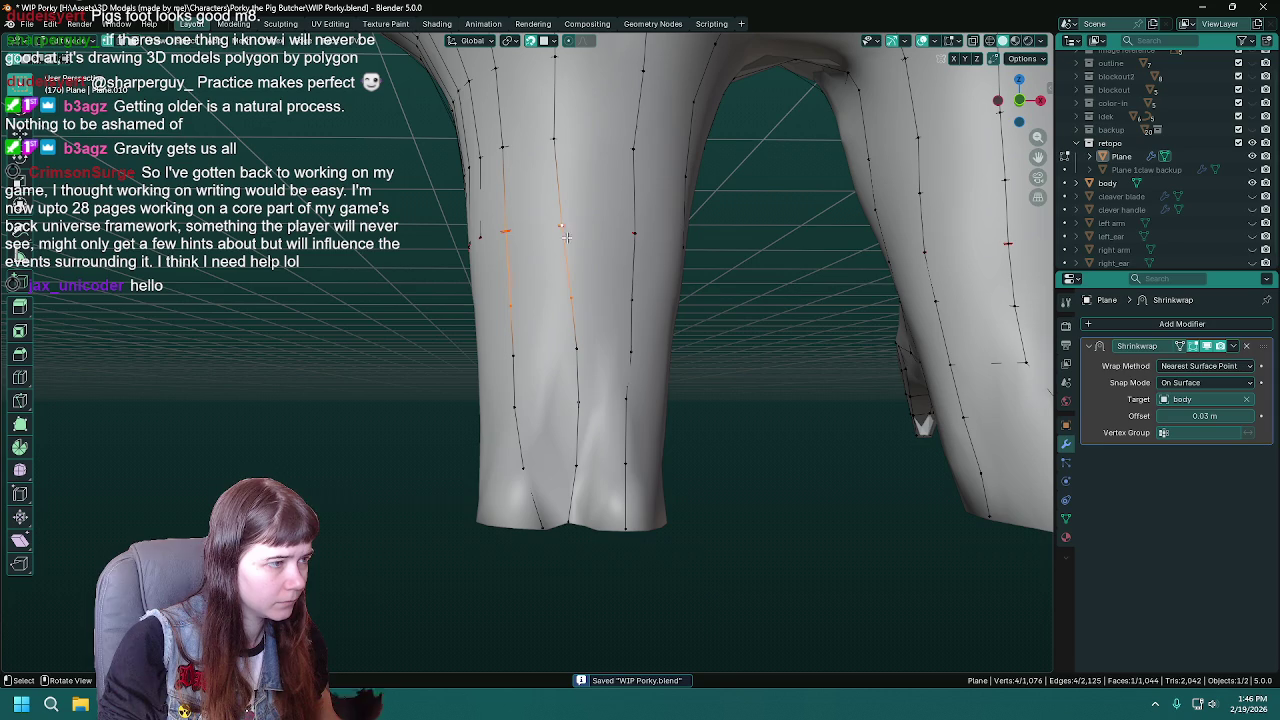
# - Select four vertices across neighbouring strands at the leg bottom and fill a face
pyautogui.click(573, 298)
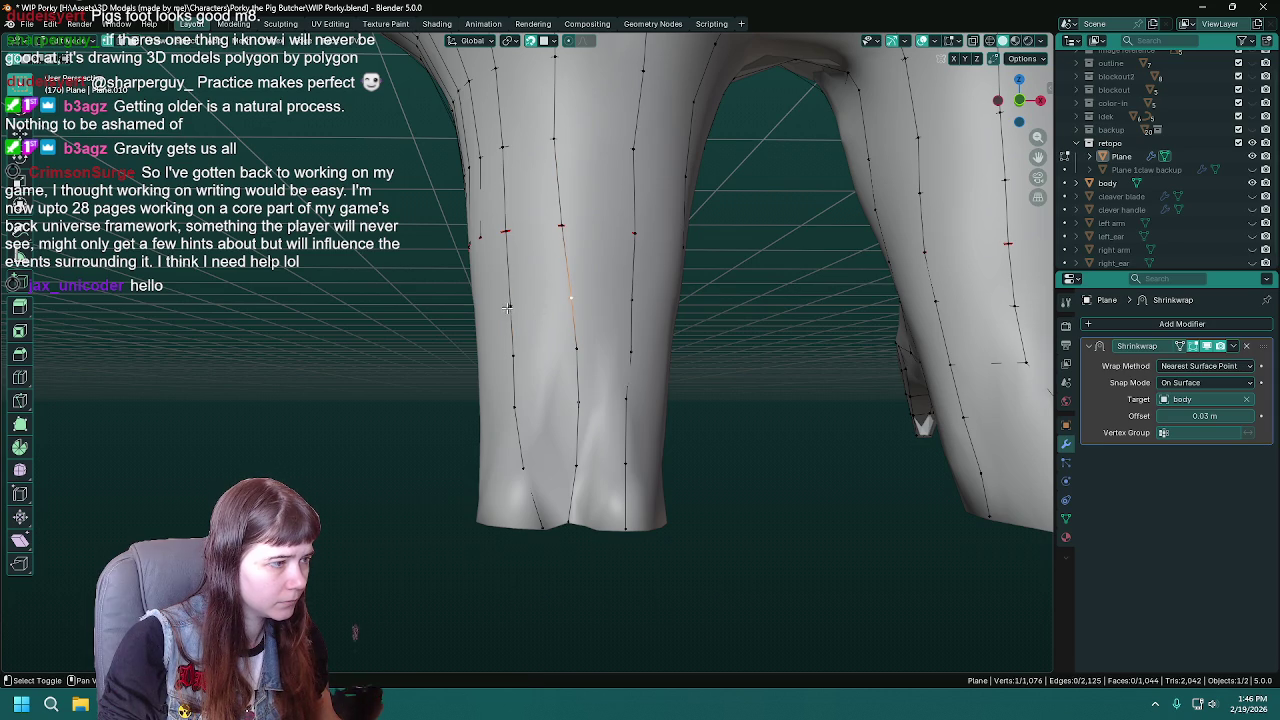
pyautogui.click(575, 347)
pyautogui.keyDown('shift'); pyautogui.click(513, 355); pyautogui.keyUp('shift')
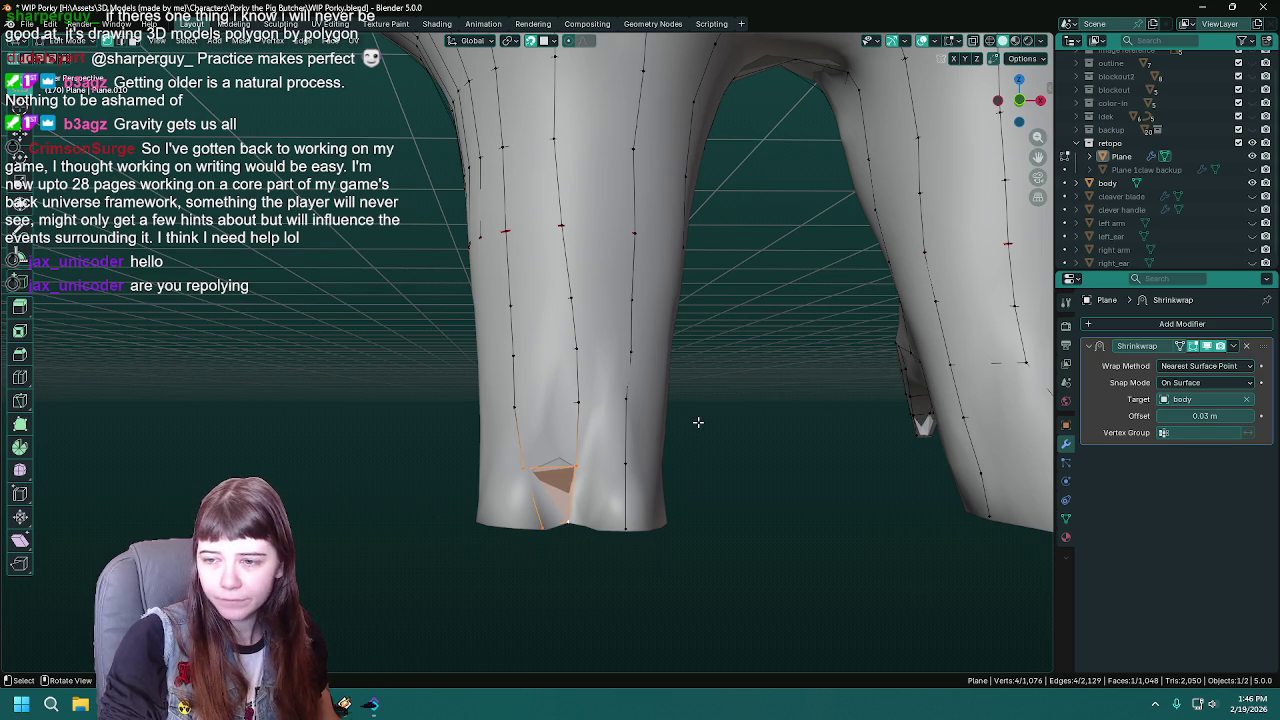
pyautogui.hotkey('ctrl', 's')
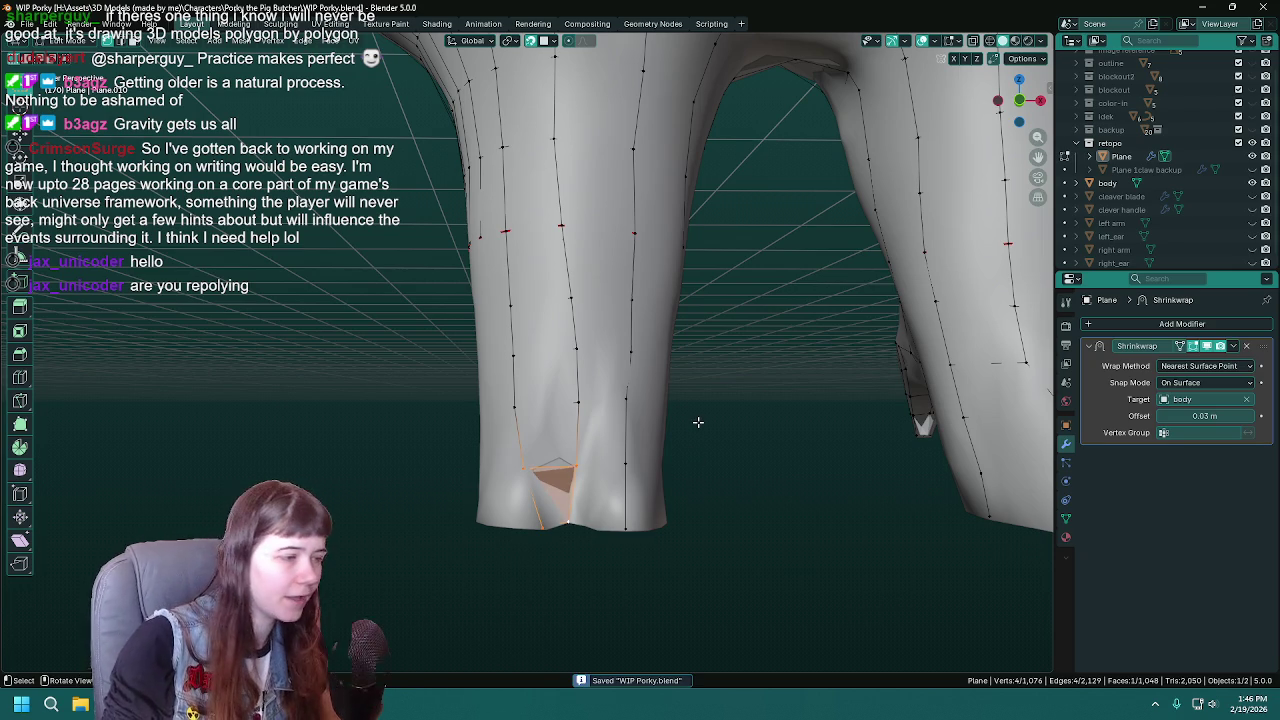
pyautogui.keyDown('shift'); pyautogui.moveTo(587, 276); pyautogui.dragTo(560, 284, button='middle'); pyautogui.keyUp('shift')
pyautogui.click(546, 269)
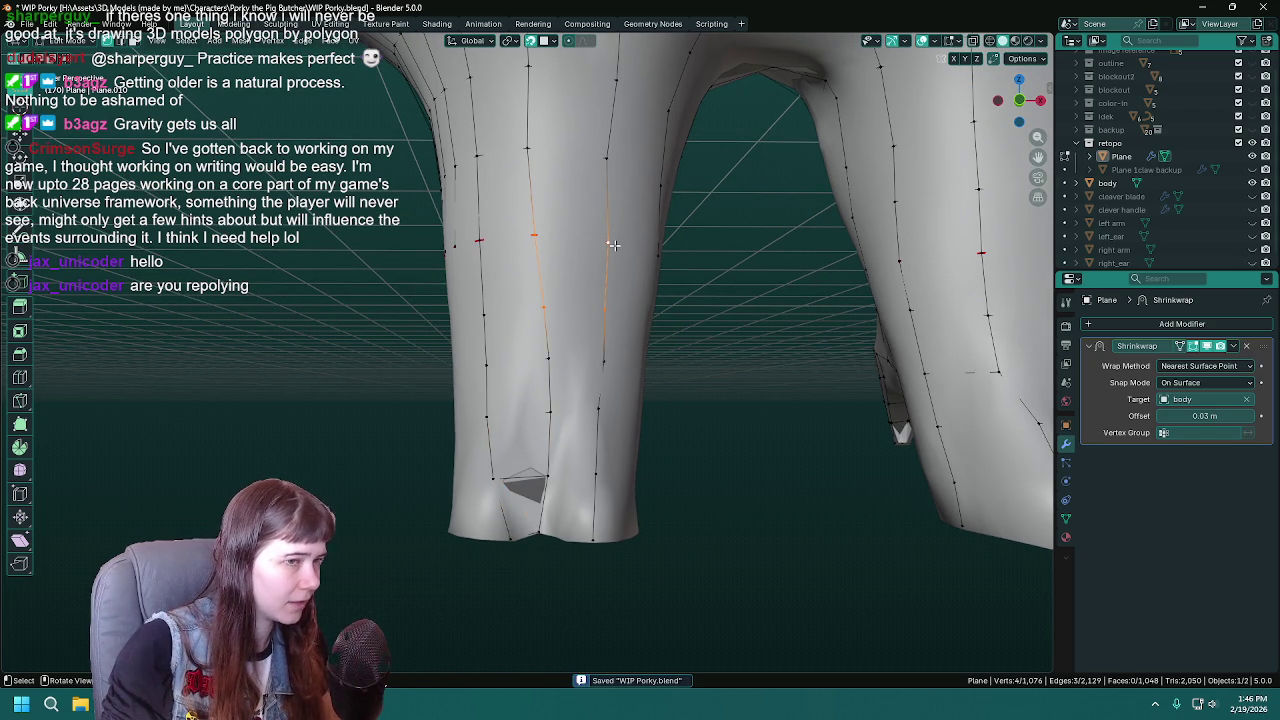
pyautogui.press('f')
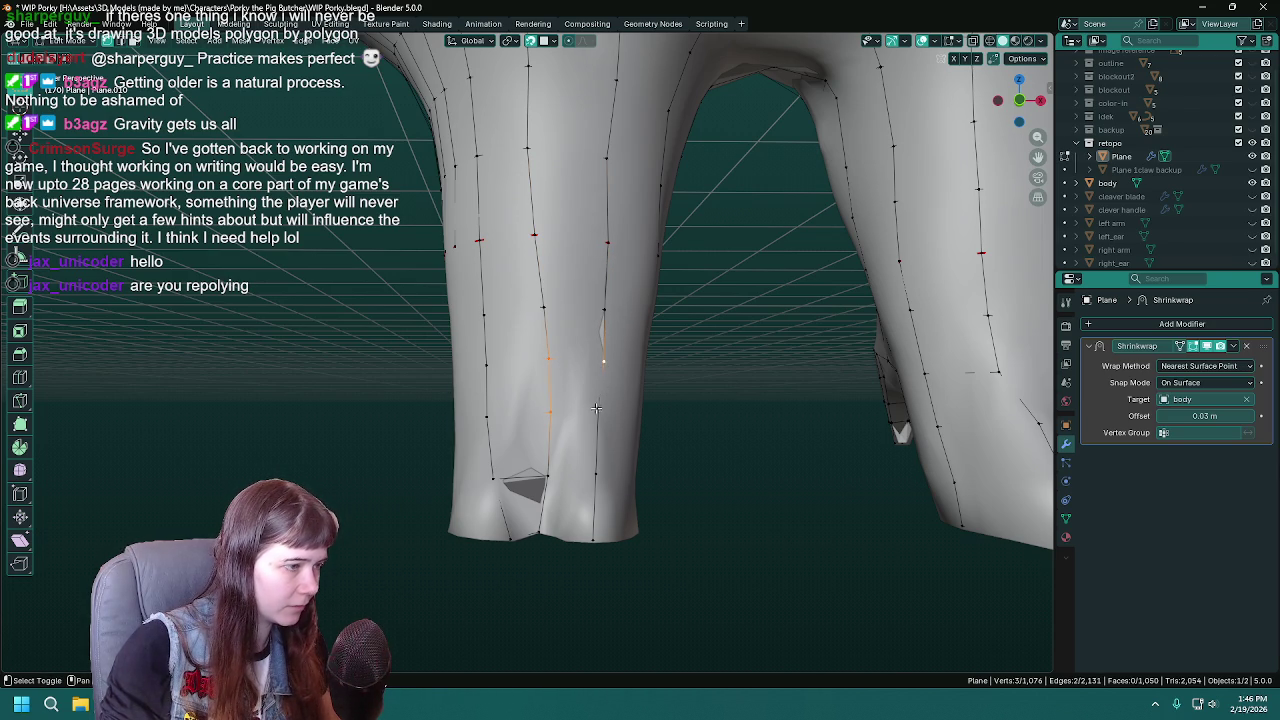
# - Hide the sculpted body to inspect the low-poly leg, then show it again and save
pyautogui.click(562, 422)
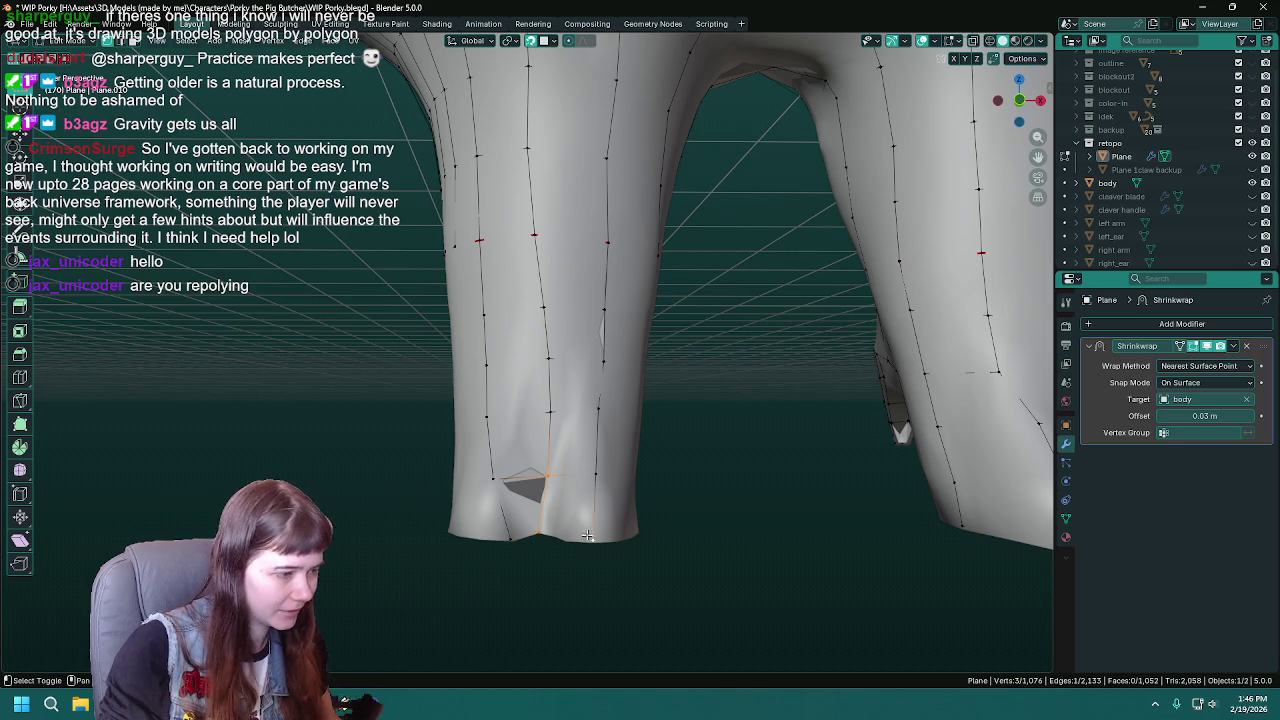
pyautogui.moveTo(588, 537)
pyautogui.mouseDown(button='middle')
pyautogui.moveTo(605, 537)
pyautogui.moveTo(620, 453)
pyautogui.moveTo(640, 500)
pyautogui.mouseUp(button='middle')
pyautogui.press('Tab')
pyautogui.hotkey('ctrl', 's')
pyautogui.click(1252, 183)
pyautogui.moveTo(620, 390)
pyautogui.mouseDown(button='middle')
pyautogui.moveTo(549, 409)
pyautogui.moveTo(520, 463)
pyautogui.moveTo(518, 527)
pyautogui.mouseUp(button='middle')
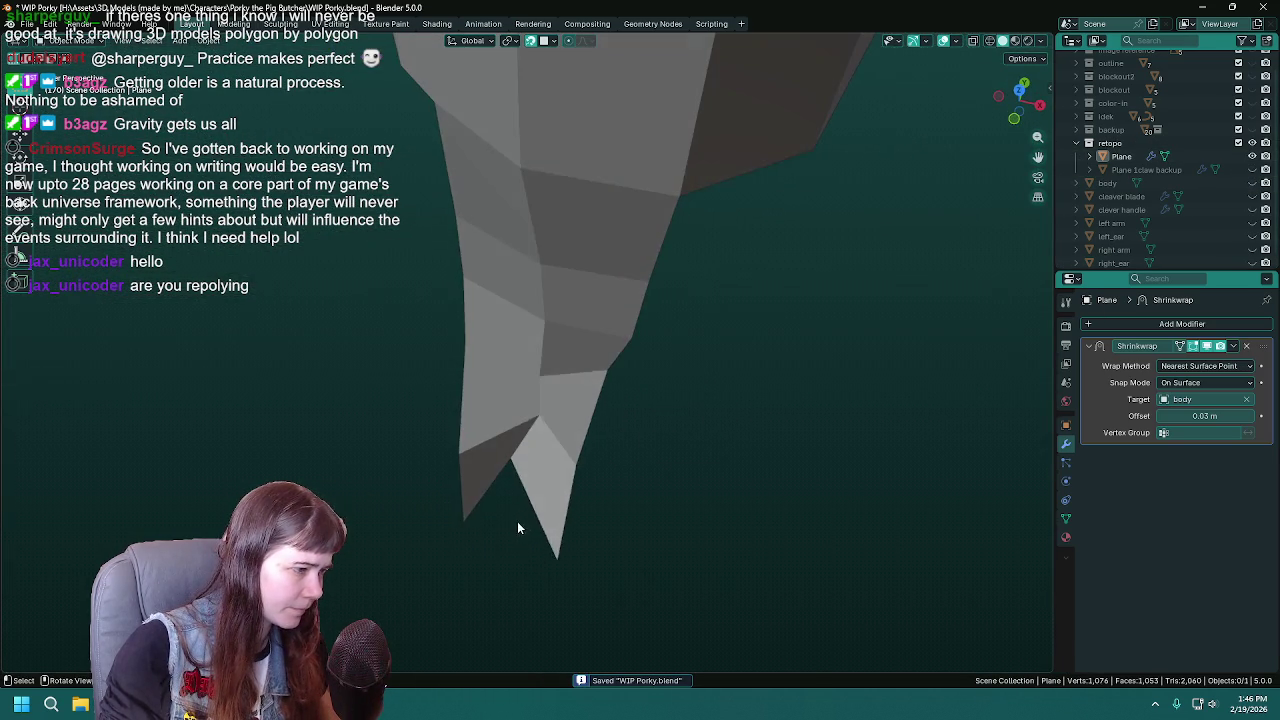
pyautogui.press('Tab')
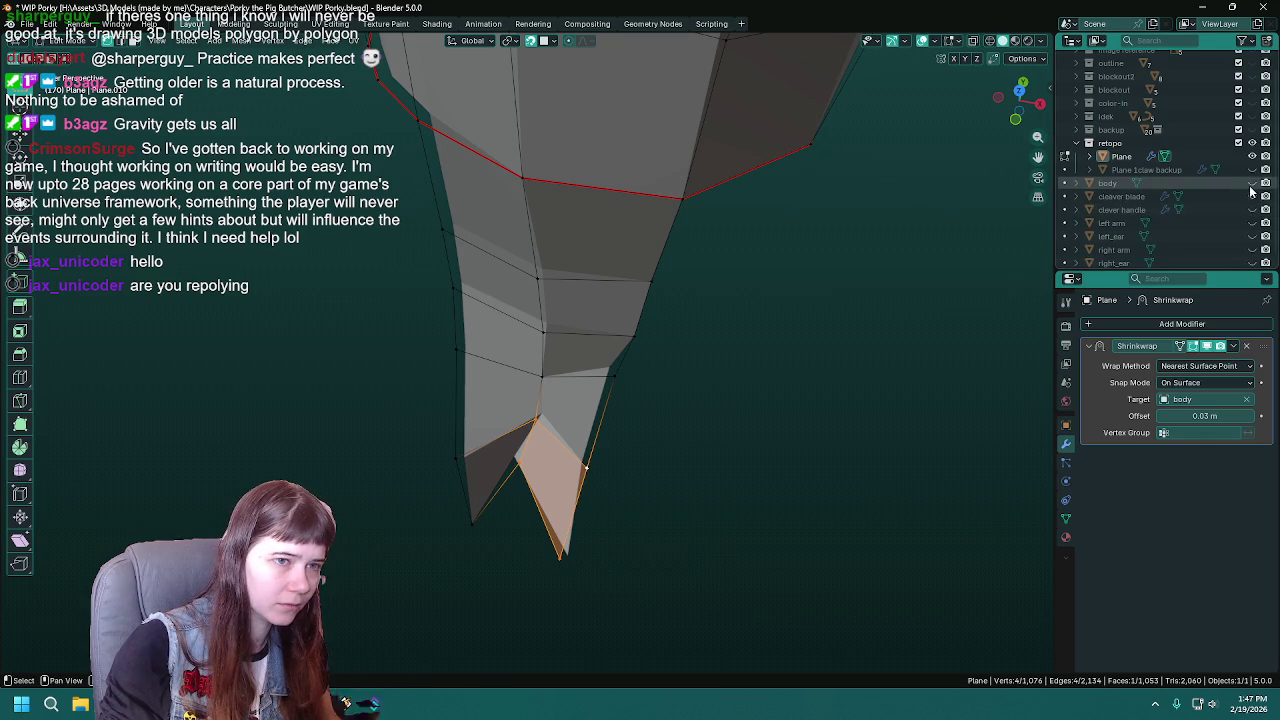
pyautogui.click(1252, 185)
pyautogui.moveTo(477, 521)
pyautogui.mouseDown(button='middle')
pyautogui.moveTo(500, 537)
pyautogui.moveTo(569, 420)
pyautogui.moveTo(563, 523)
pyautogui.moveTo(593, 325)
pyautogui.moveTo(586, 434)
pyautogui.mouseUp(button='middle')
pyautogui.hotkey('ctrl', 's')
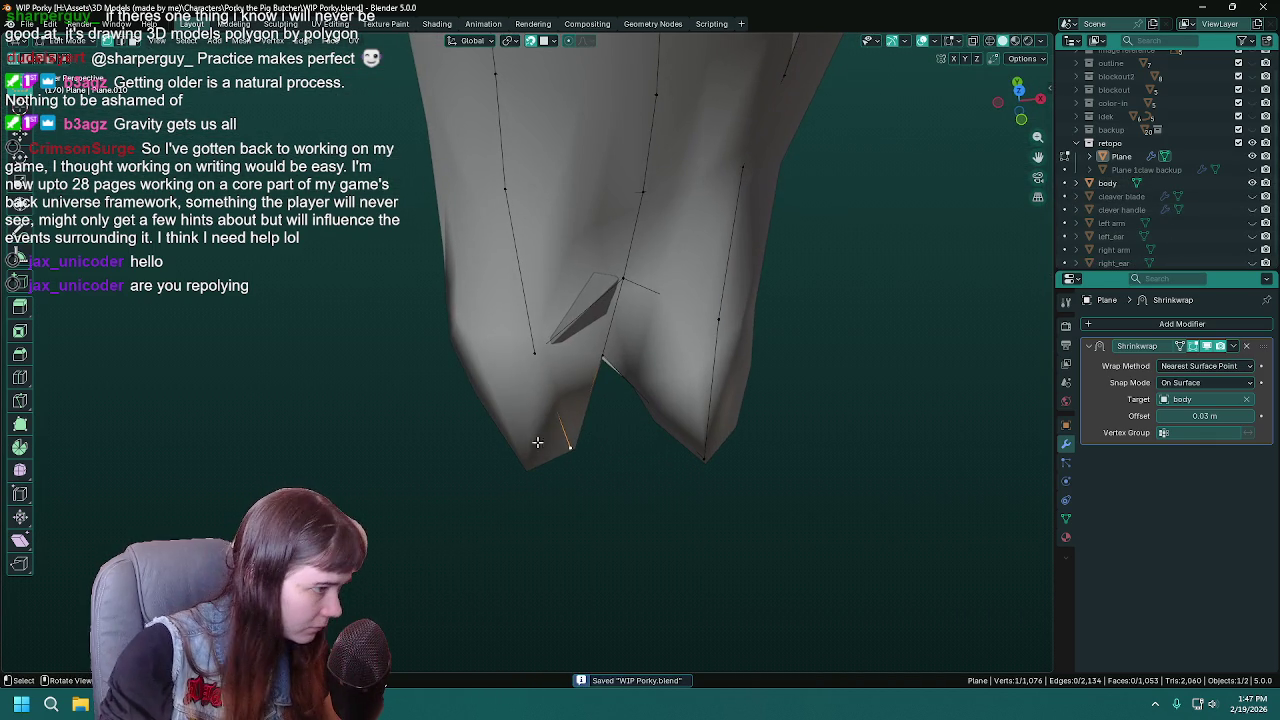
# - Move the selected bottom vertex and recheck the mesh with the body hidden
pyautogui.press('g')
pyautogui.click(528, 465)
pyautogui.moveTo(549, 483)
pyautogui.mouseDown(button='middle')
pyautogui.moveTo(586, 403)
pyautogui.moveTo(560, 500)
pyautogui.moveTo(650, 470)
pyautogui.moveTo(625, 455)
pyautogui.moveTo(640, 468)
pyautogui.moveTo(650, 420)
pyautogui.mouseUp(button='middle')
pyautogui.click(1252, 183)
pyautogui.click(1252, 183)
pyautogui.moveTo(639, 375)
pyautogui.mouseDown(button='middle')
pyautogui.moveTo(545, 356)
pyautogui.moveTo(583, 397)
pyautogui.moveTo(471, 410)
pyautogui.mouseUp(button='middle')
# - Adjust the vertex beside the triangle and extrude a new vertex to the bottom edge
pyautogui.click(531, 354)
pyautogui.press('g')
pyautogui.click(531, 354)
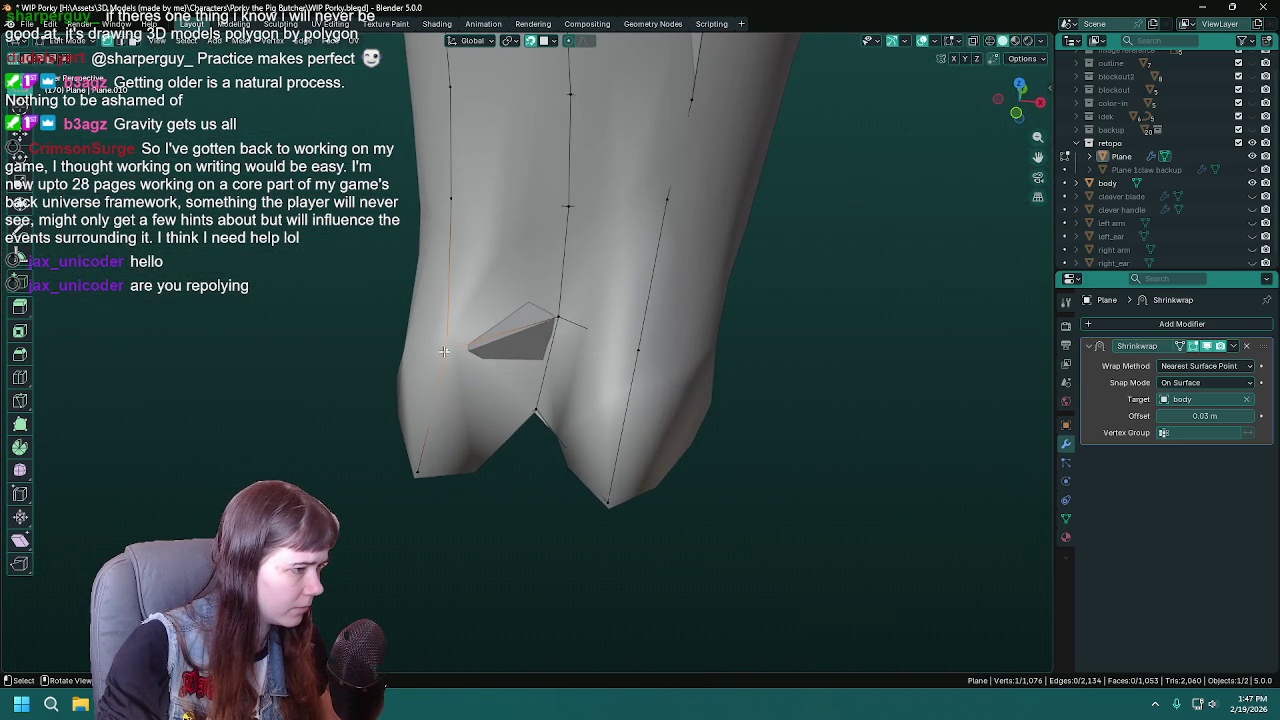
pyautogui.press('e')
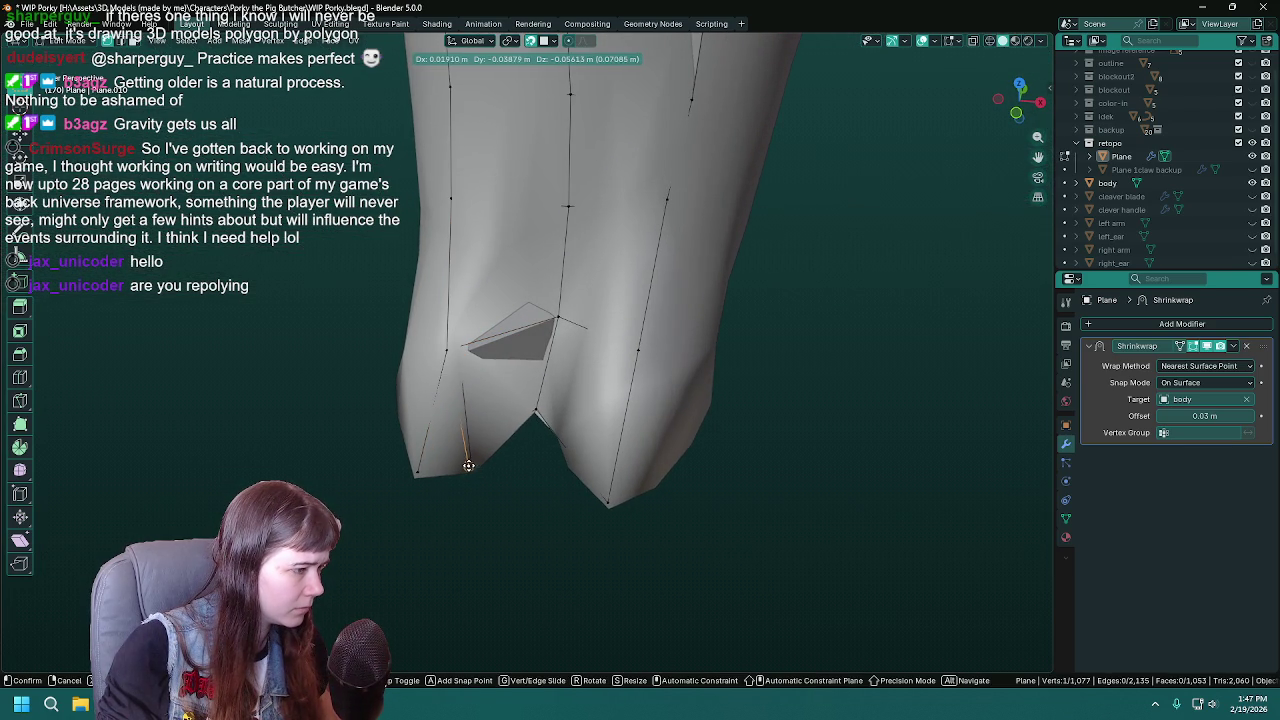
pyautogui.click(473, 465)
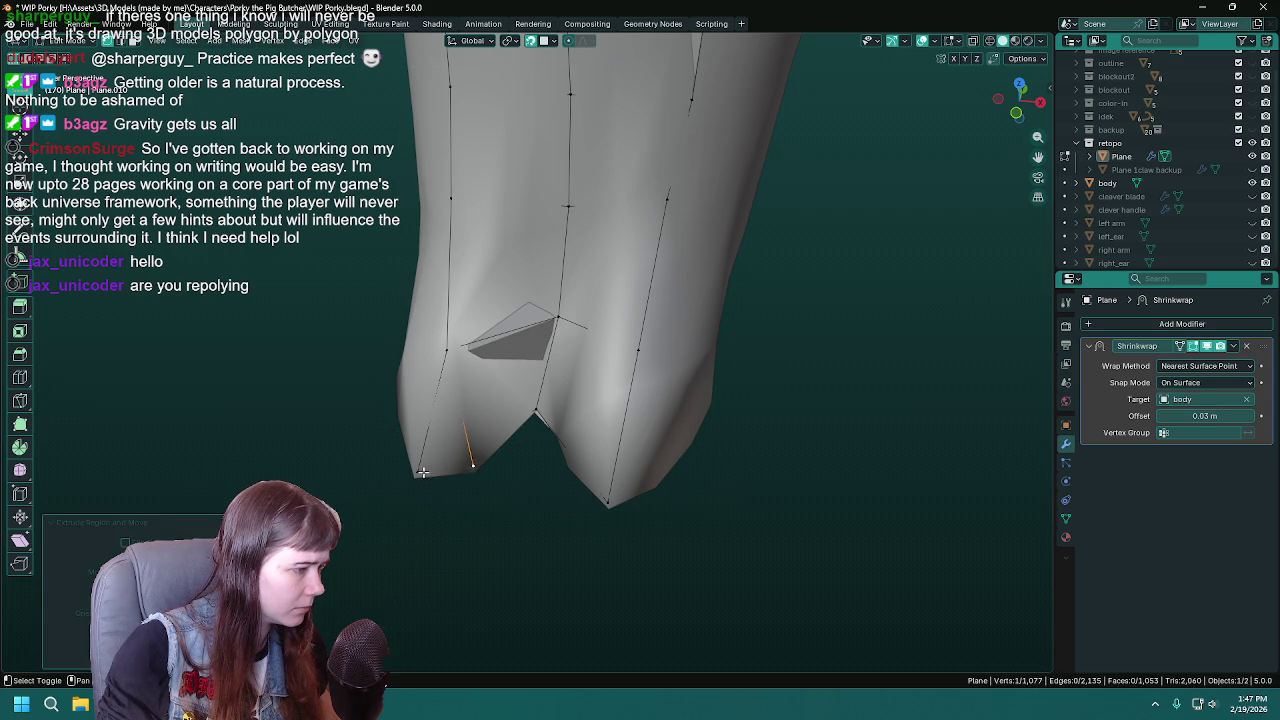
# - Delete the stray triangular face and refill the hole with a new face, then save
pyautogui.keyDown('shift'); pyautogui.click(421, 472); pyautogui.keyUp('shift')
pyautogui.click(448, 418)
pyautogui.click(471, 413)
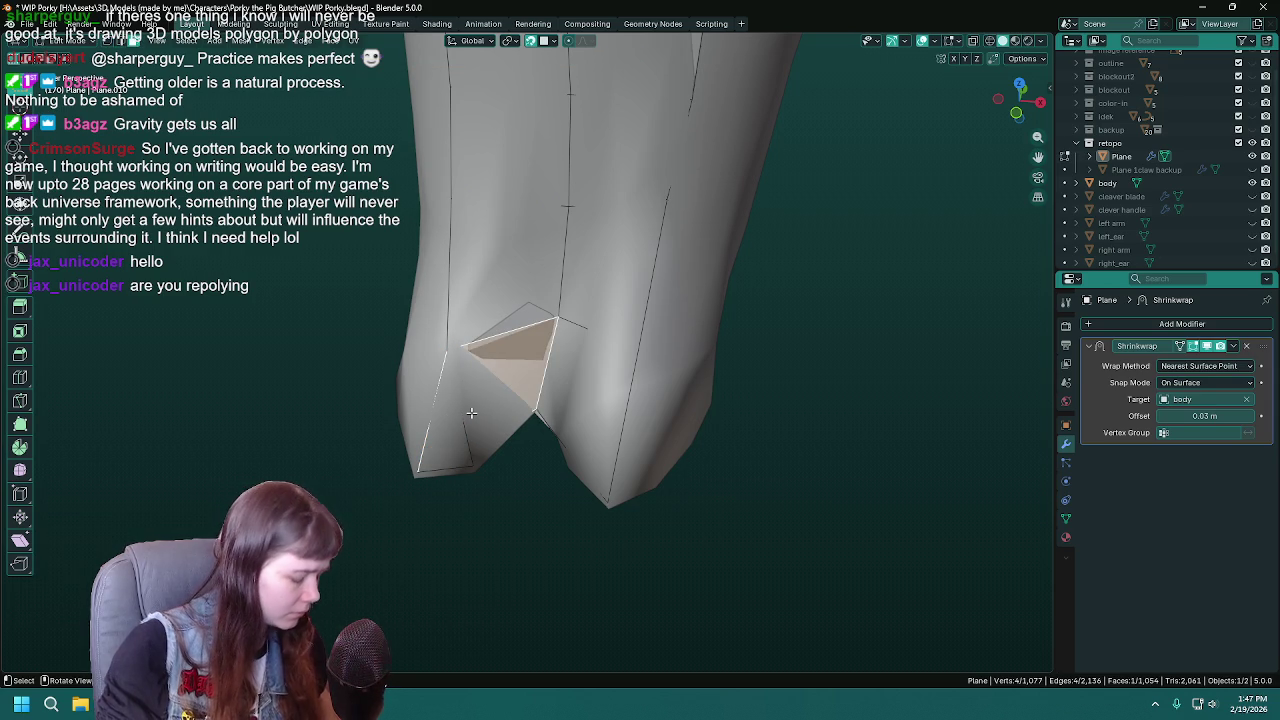
pyautogui.press('x')
pyautogui.click(480, 470)
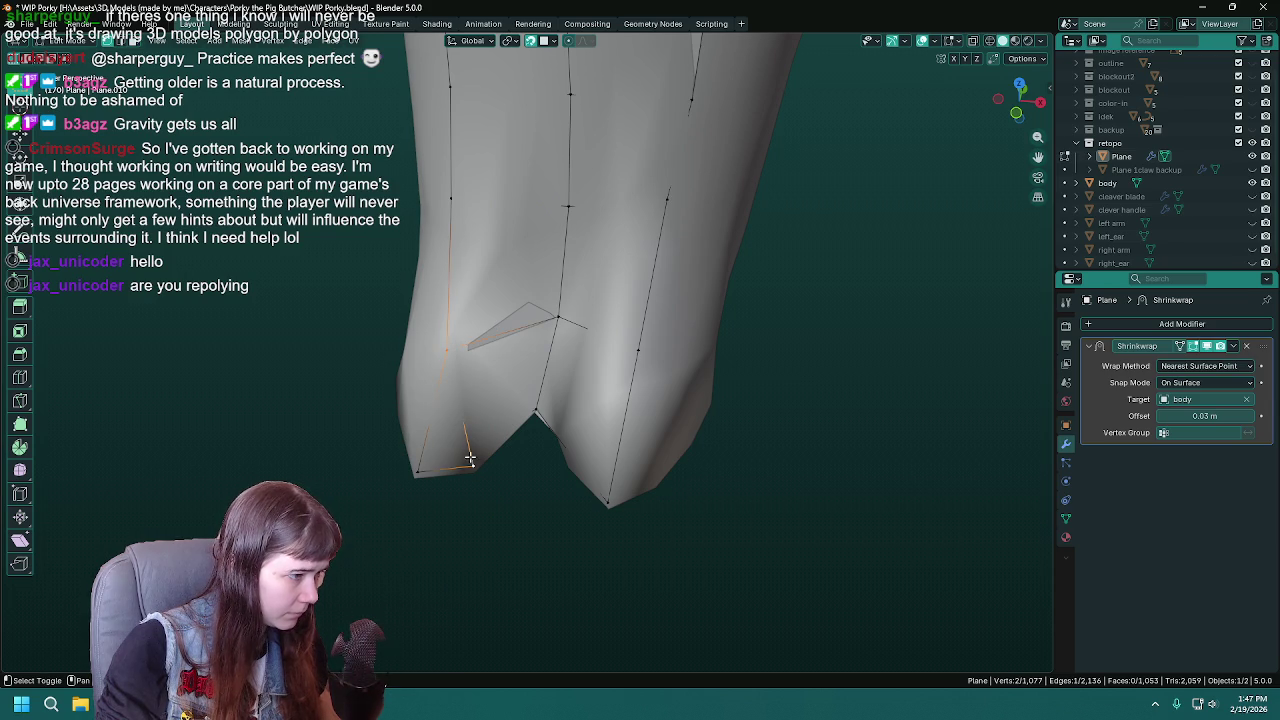
pyautogui.press('f')
pyautogui.hotkey('ctrl', 's')
# - Hide the sculpted body to review the repaired retopology, then return to editing
pyautogui.moveTo(557, 320)
pyautogui.mouseDown(button='middle')
pyautogui.moveTo(520, 397)
pyautogui.moveTo(600, 400)
pyautogui.mouseUp(button='middle')
pyautogui.press('Tab')
pyautogui.click(1252, 183)
pyautogui.moveTo(918, 266)
pyautogui.mouseDown(button='middle')
pyautogui.moveTo(508, 454)
pyautogui.moveTo(569, 374)
pyautogui.moveTo(602, 400)
pyautogui.moveTo(502, 379)
pyautogui.mouseUp(button='middle')
pyautogui.click(1252, 183)
pyautogui.press('Tab')
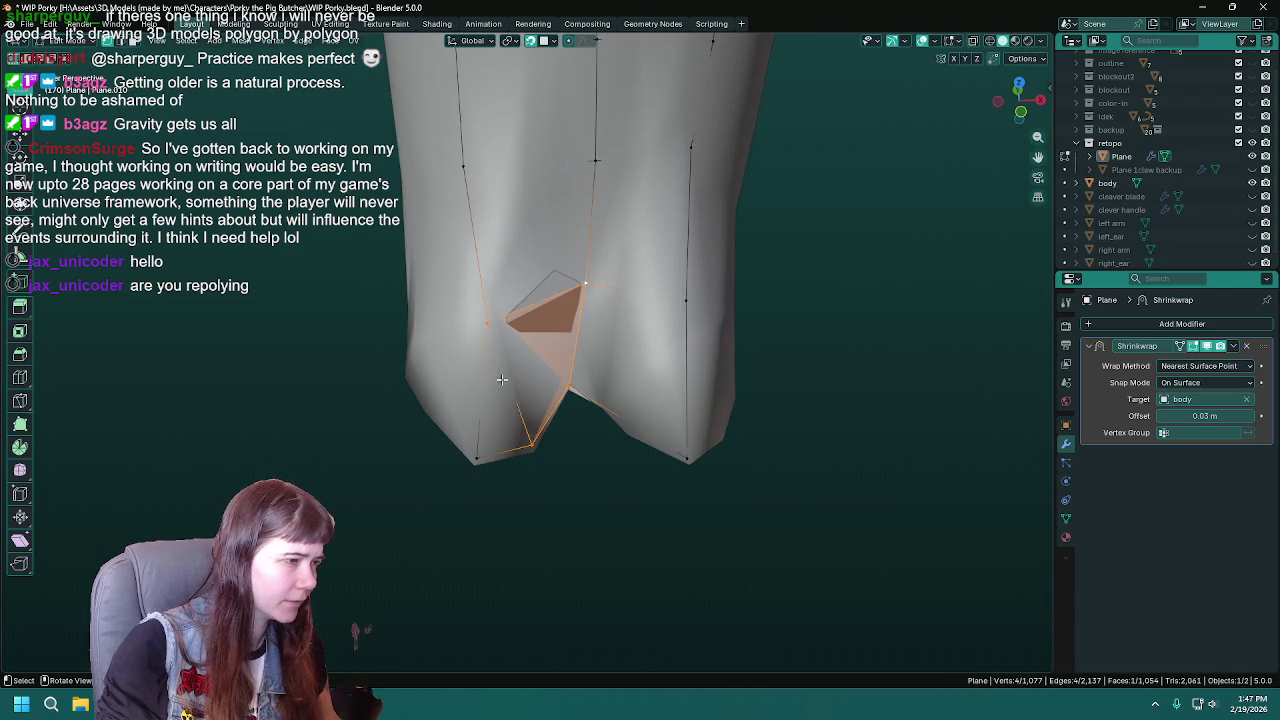
# - Merge the selected lower-edge vertices into one at the leg's tip
pyautogui.click(531, 443)
pyautogui.moveTo(482, 458)
pyautogui.mouseDown(button='middle')
pyautogui.moveTo(489, 495)
pyautogui.moveTo(503, 463)
pyautogui.moveTo(471, 497)
pyautogui.moveTo(498, 413)
pyautogui.moveTo(443, 435)
pyautogui.moveTo(501, 347)
pyautogui.moveTo(634, 301)
pyautogui.mouseUp(button='middle')
pyautogui.hotkey('ctrl', 's')
pyautogui.press('m')
pyautogui.click(470, 496)
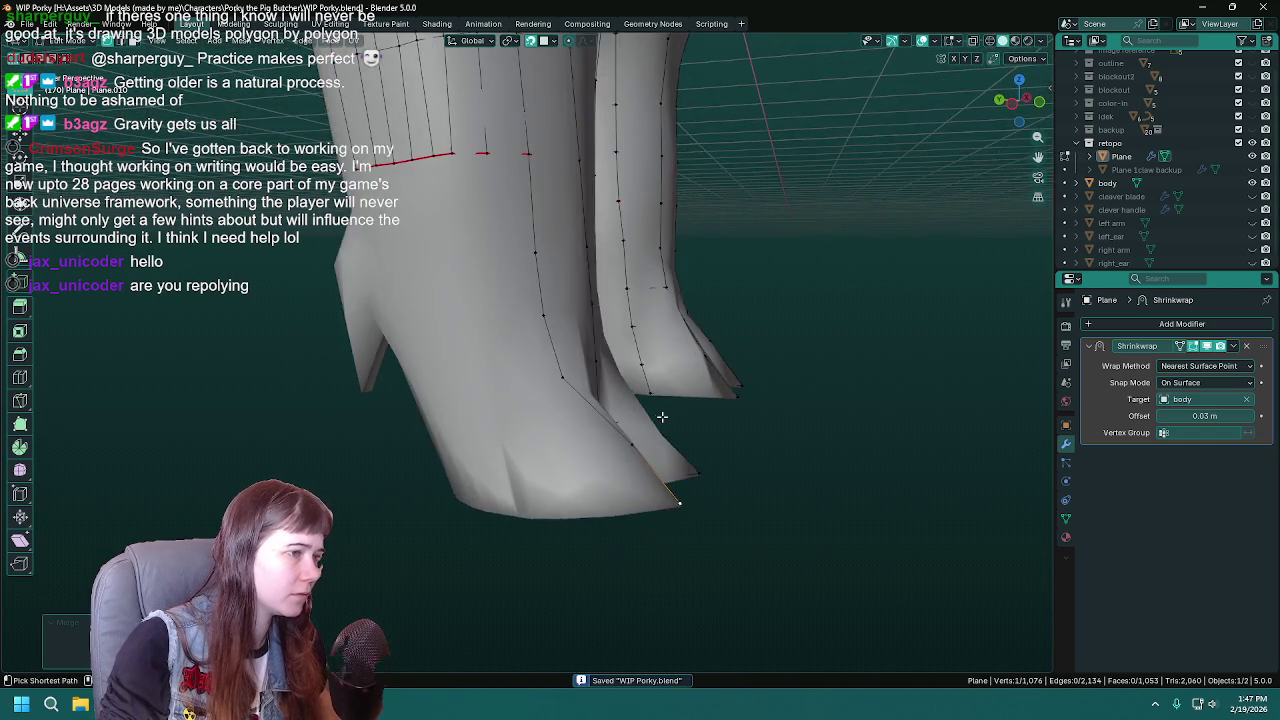
# - Extrude four vertices down the leg to the hoof's bottom and save
pyautogui.moveTo(669, 237)
pyautogui.mouseDown(button='middle')
pyautogui.moveTo(566, 466)
pyautogui.moveTo(617, 471)
pyautogui.moveTo(594, 480)
pyautogui.moveTo(515, 267)
pyautogui.moveTo(506, 290)
pyautogui.moveTo(525, 277)
pyautogui.moveTo(669, 517)
pyautogui.moveTo(768, 469)
pyautogui.mouseUp(button='middle')
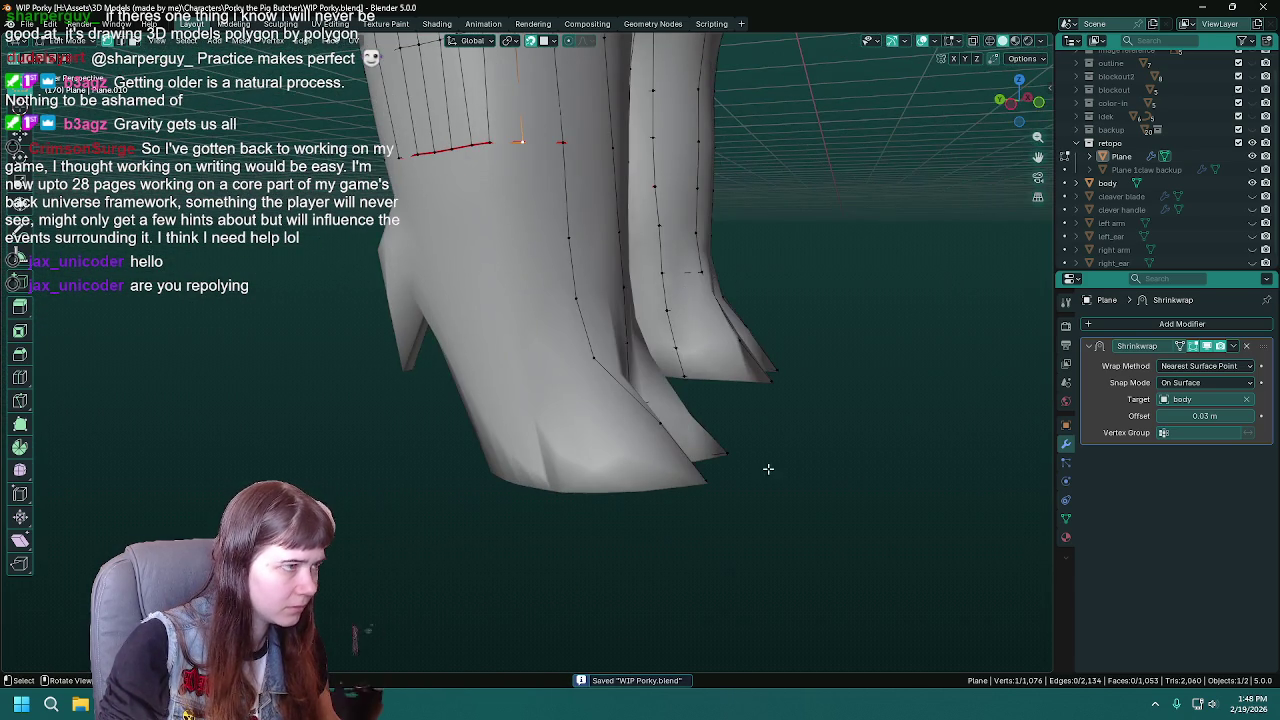
pyautogui.press('e')
pyautogui.click(528, 238)
pyautogui.press('e')
pyautogui.moveTo(535, 299); pyautogui.dragTo(535, 305, button='middle')
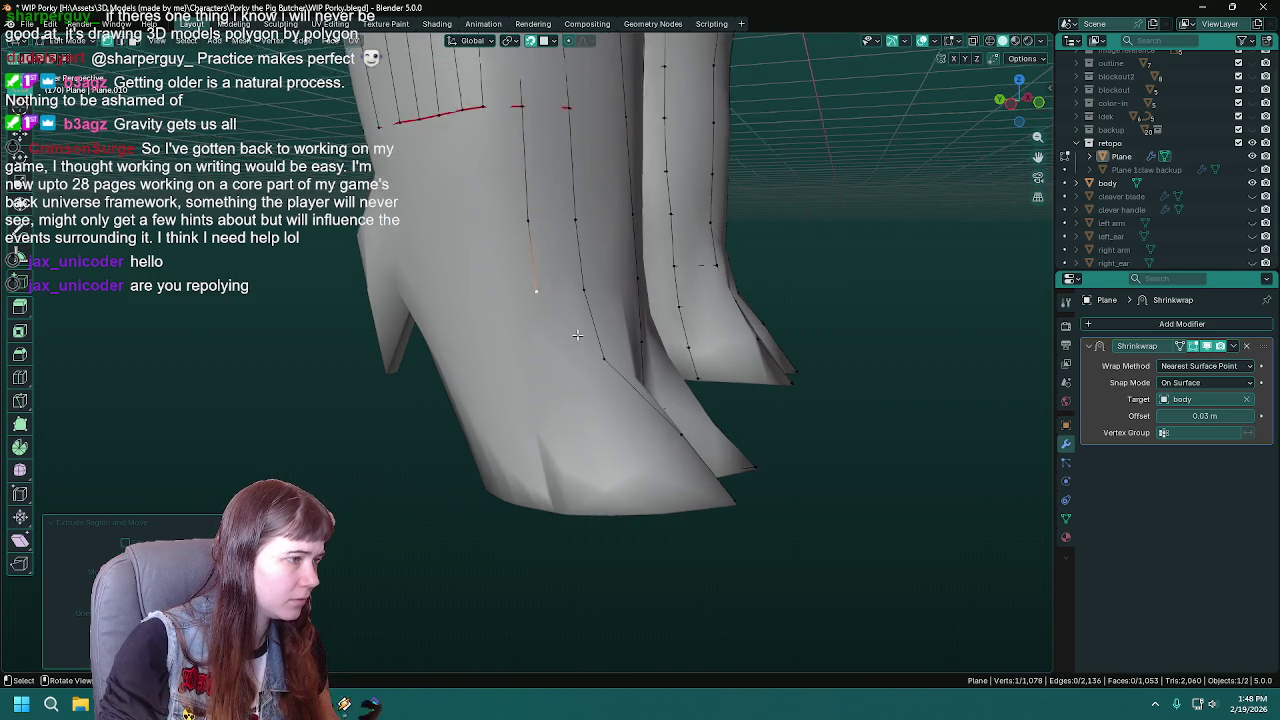
pyautogui.click(534, 388)
pyautogui.press('e')
pyautogui.click(592, 485)
pyautogui.press('e')
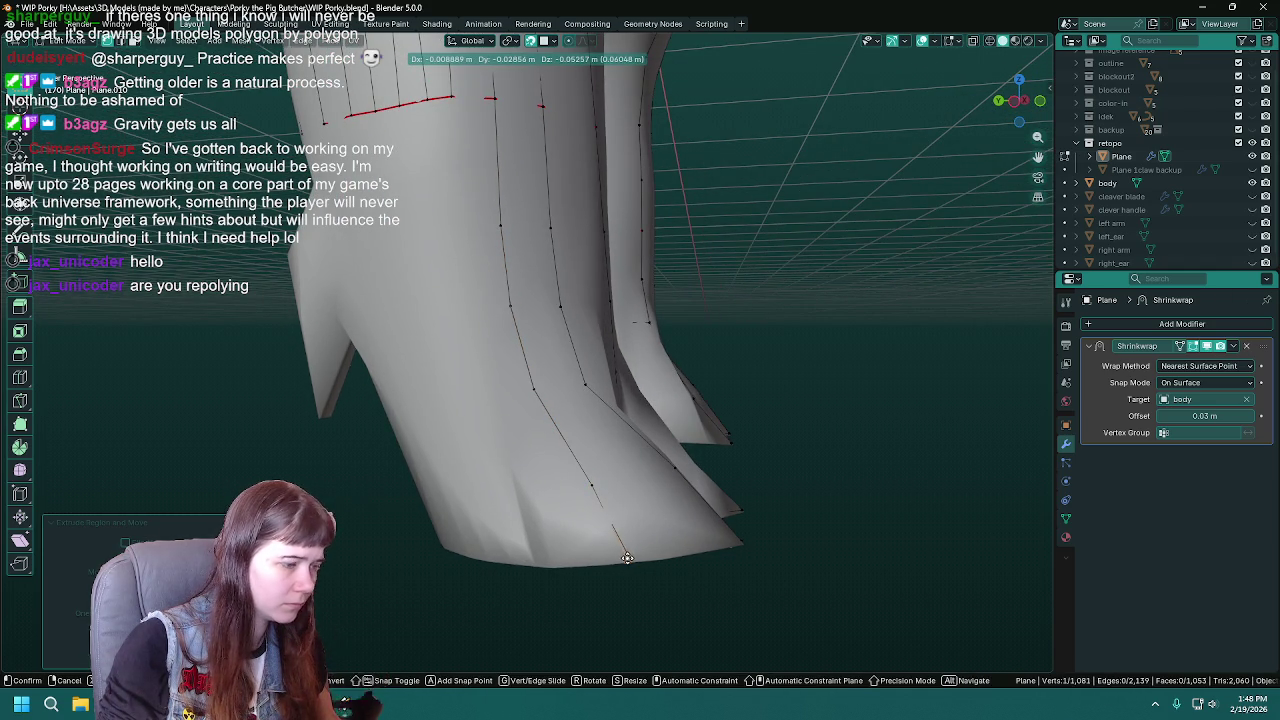
pyautogui.click(627, 558)
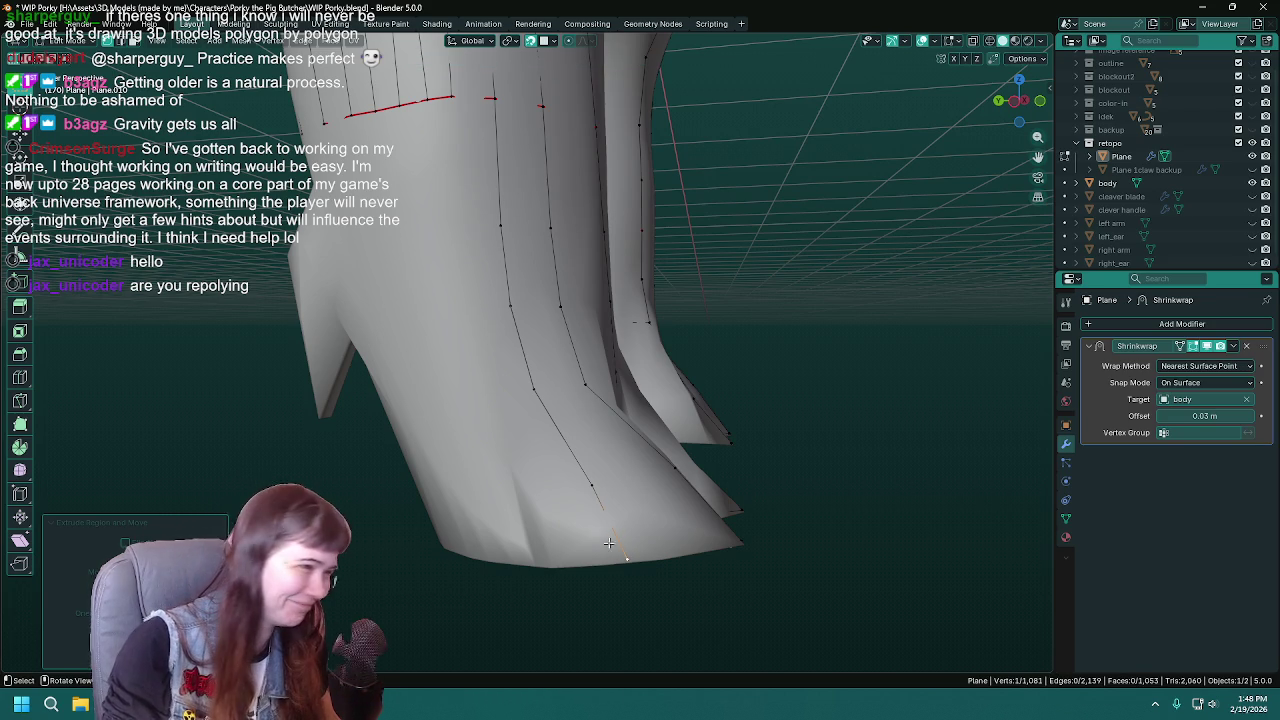
pyautogui.moveTo(634, 556)
pyautogui.mouseDown(button='middle')
pyautogui.moveTo(688, 289)
pyautogui.moveTo(567, 221)
pyautogui.mouseUp(button='middle')
pyautogui.hotkey('ctrl', 's')
# - Extend the strand with five more vertices down the boot to the hoof's bottom edge and save
pyautogui.press('e')
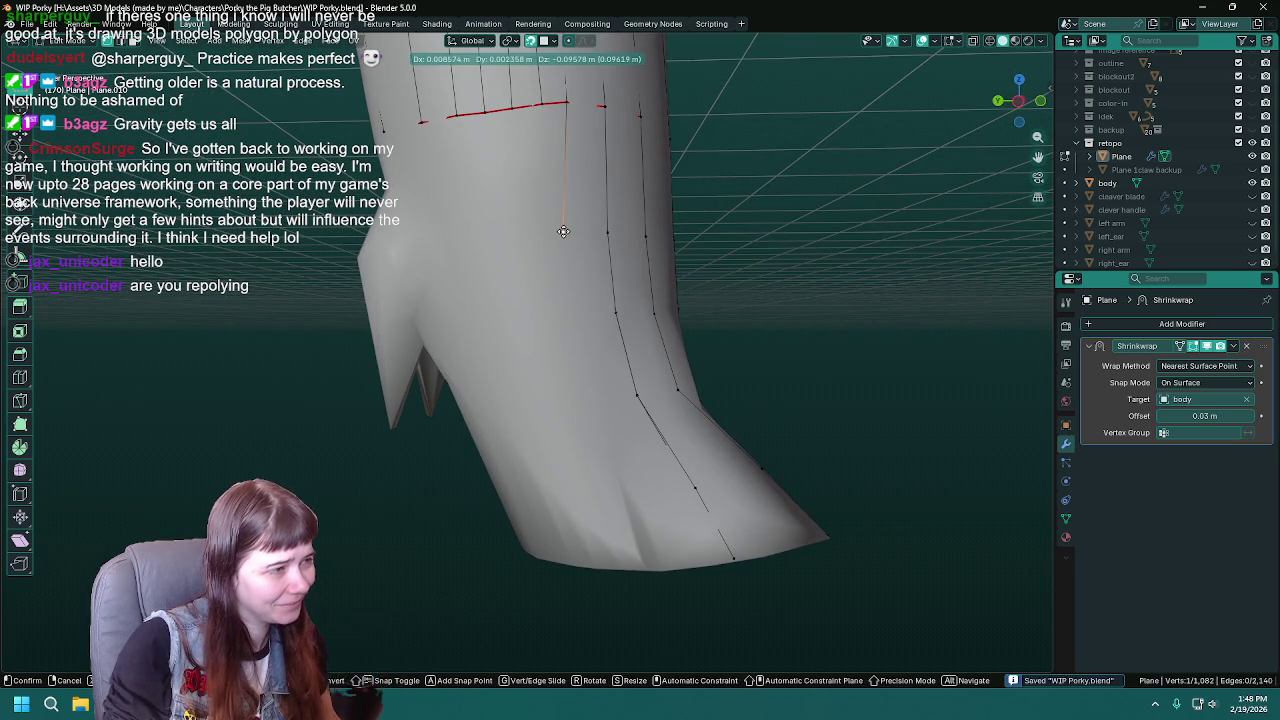
pyautogui.click(563, 232)
pyautogui.press('e')
pyautogui.click(573, 310)
pyautogui.press('e')
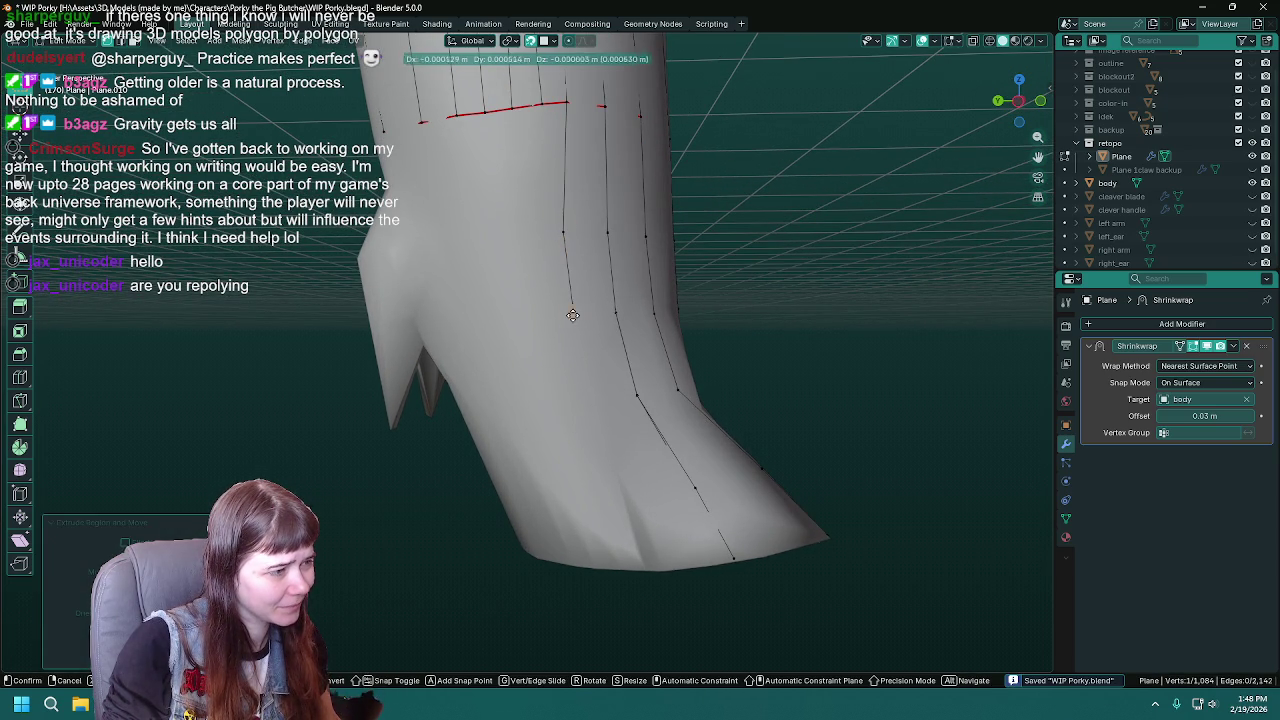
pyautogui.click(593, 397)
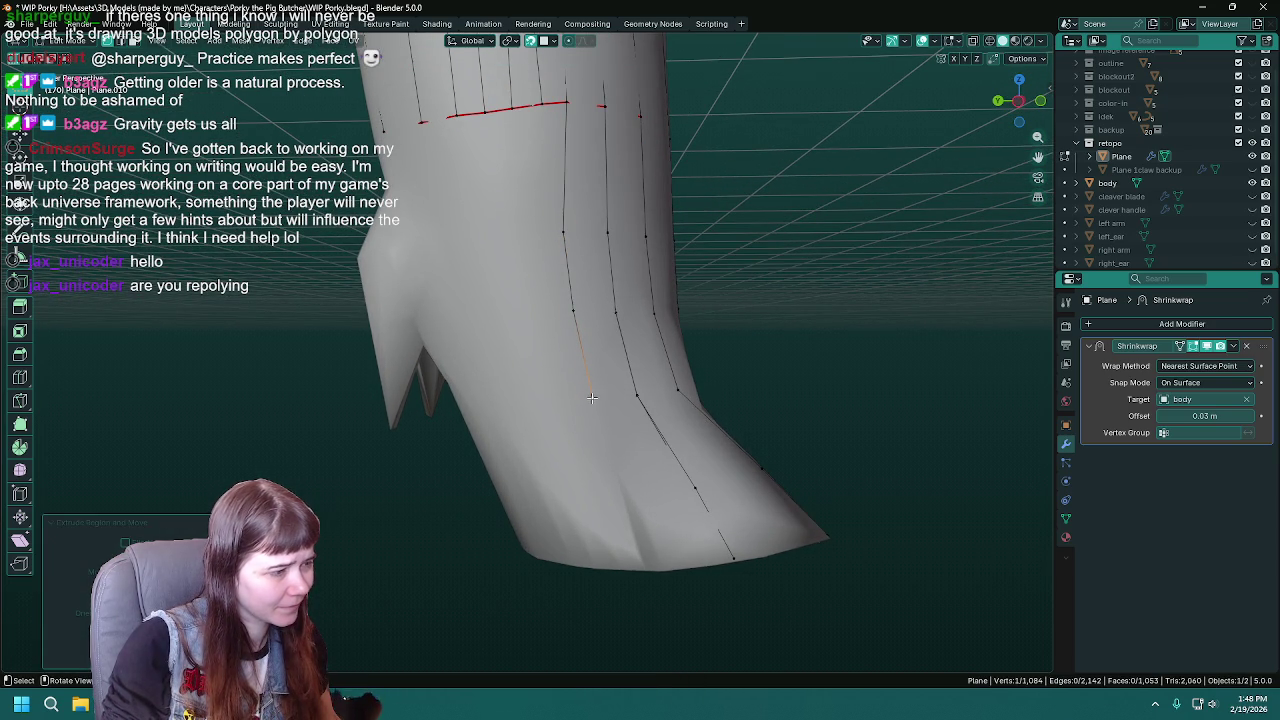
pyautogui.press('e')
pyautogui.click(639, 497)
pyautogui.press('e')
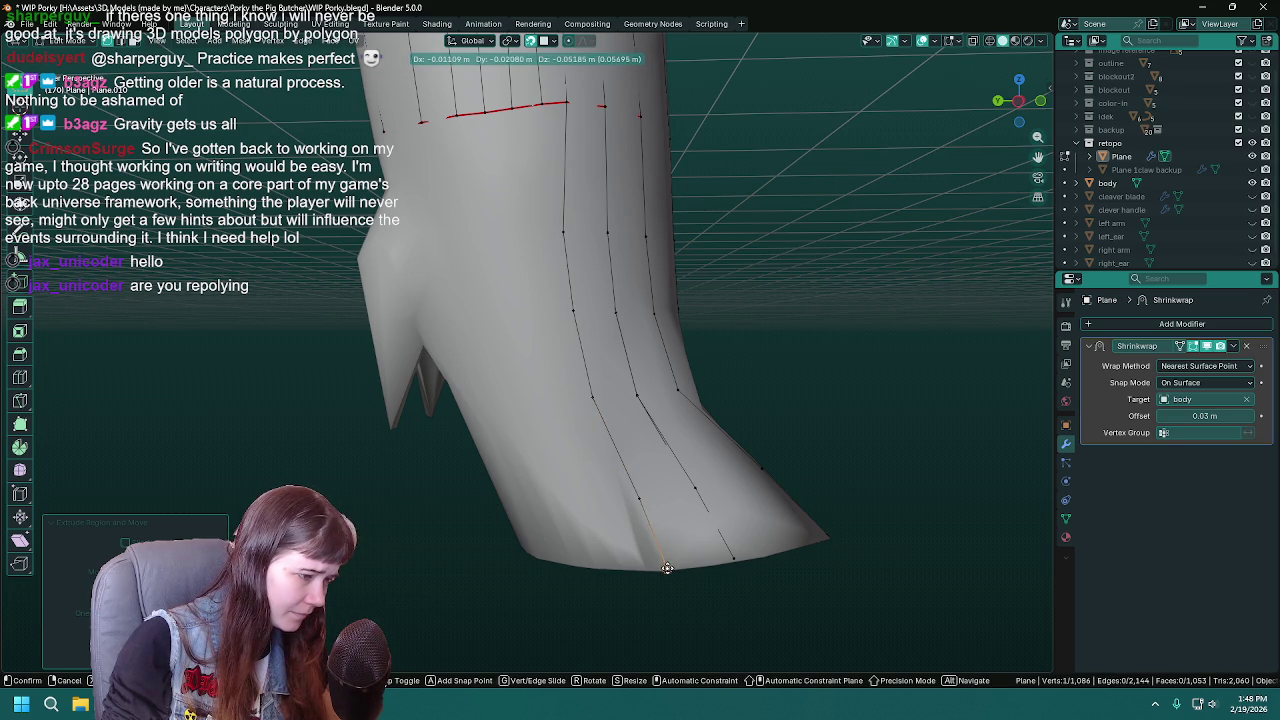
pyautogui.click(667, 568)
pyautogui.hotkey('ctrl', 's')
pyautogui.moveTo(667, 568); pyautogui.dragTo(637, 383, button='middle')
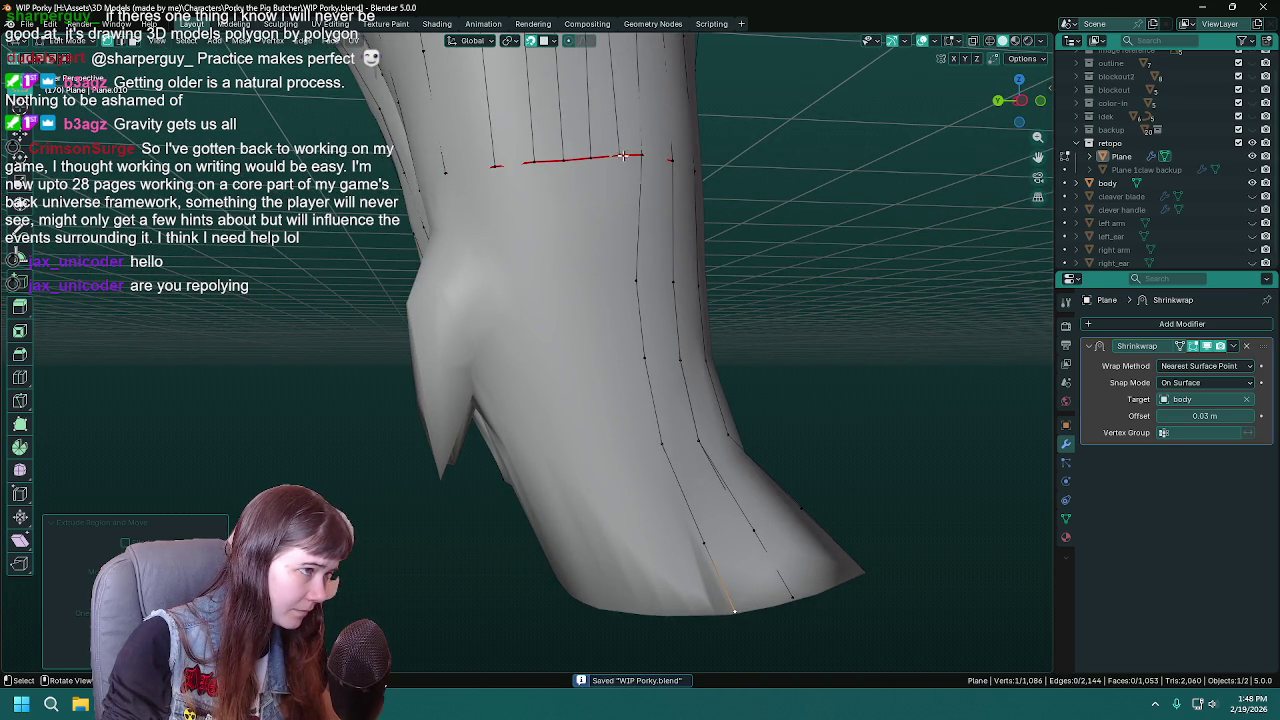
# - Straighten the existing strand by moving its upper and lower vertices into line
pyautogui.moveTo(731, 323); pyautogui.dragTo(540, 314, button='middle')
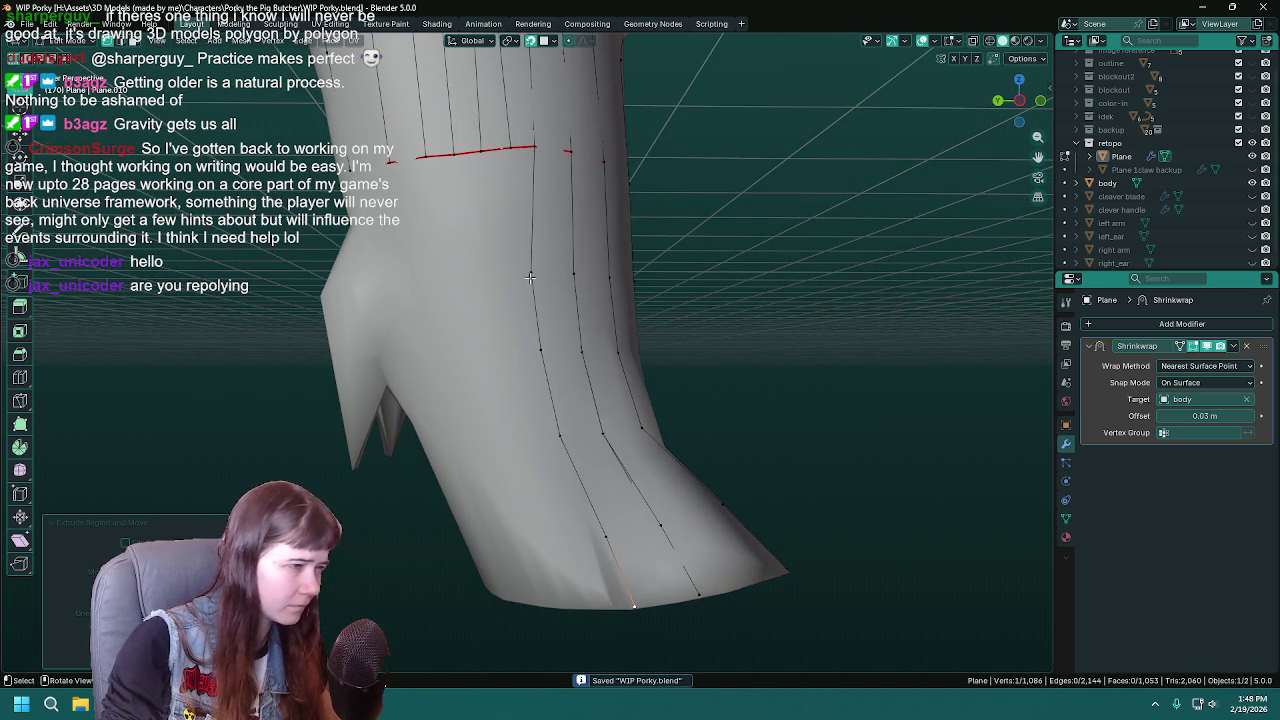
pyautogui.click(530, 277)
pyautogui.moveTo(700, 377); pyautogui.dragTo(592, 354, button='middle')
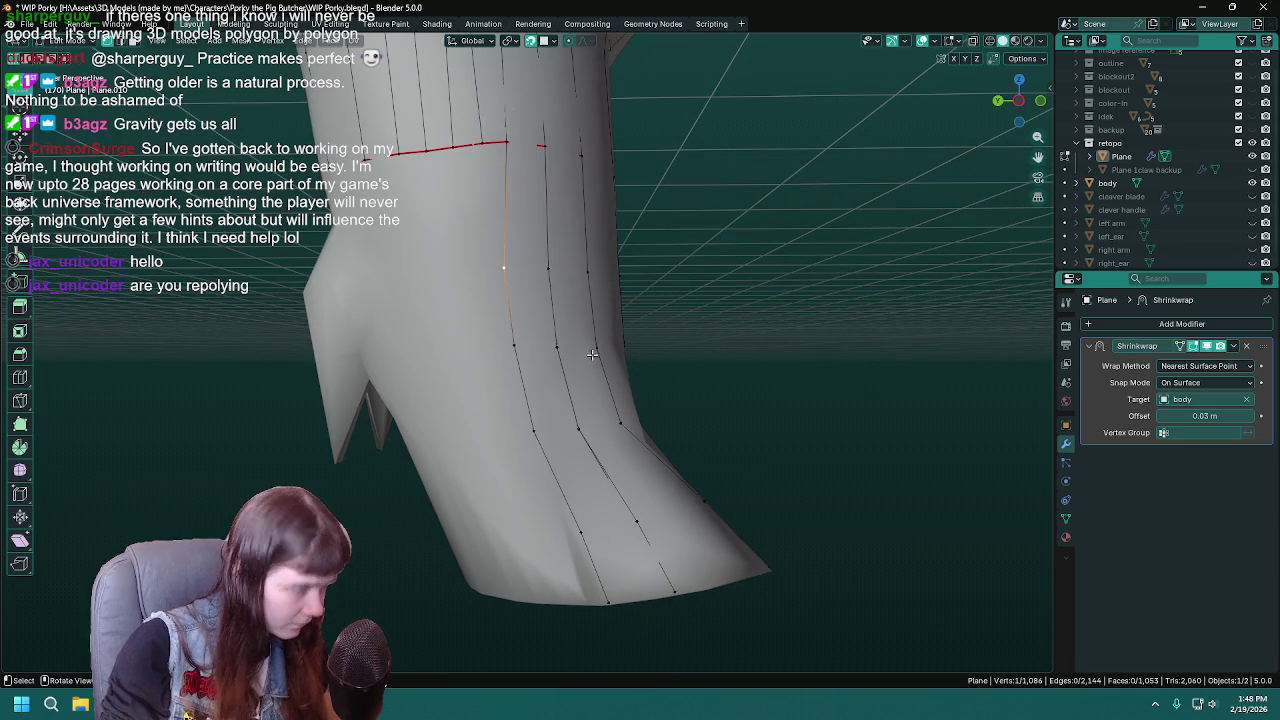
pyautogui.press('g')
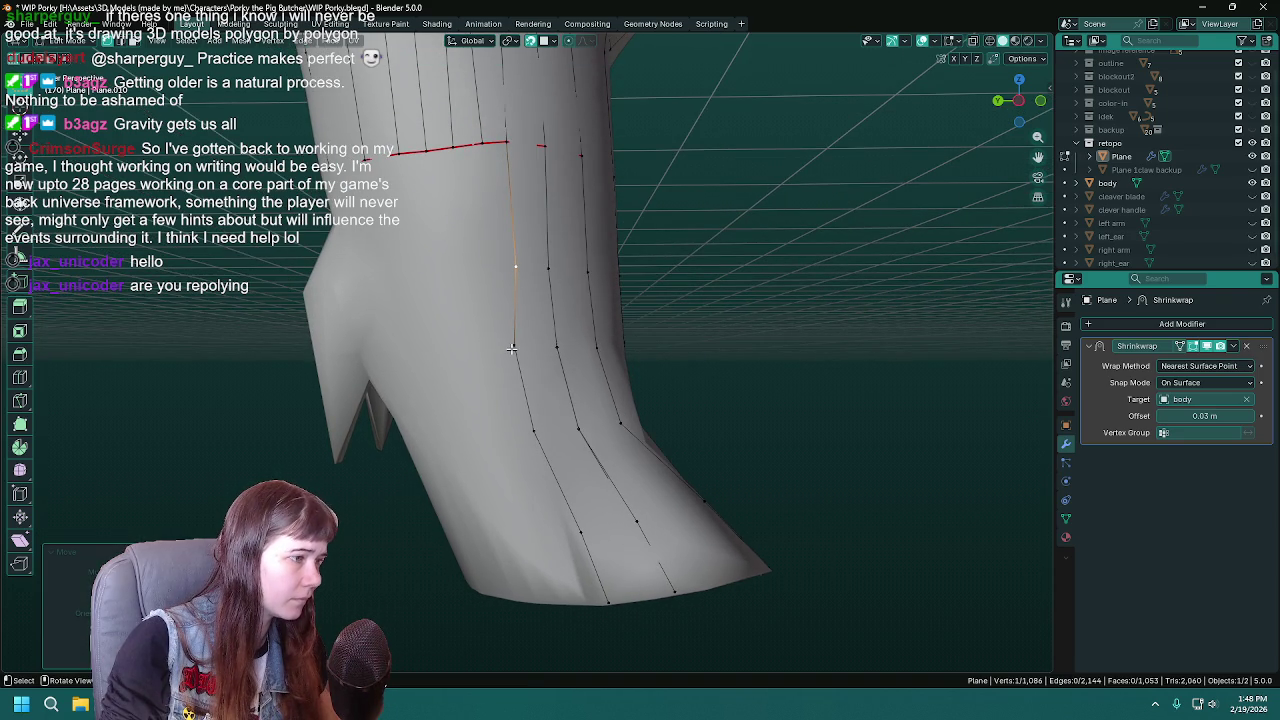
pyautogui.click(526, 350)
pyautogui.click(544, 433)
pyautogui.press('g')
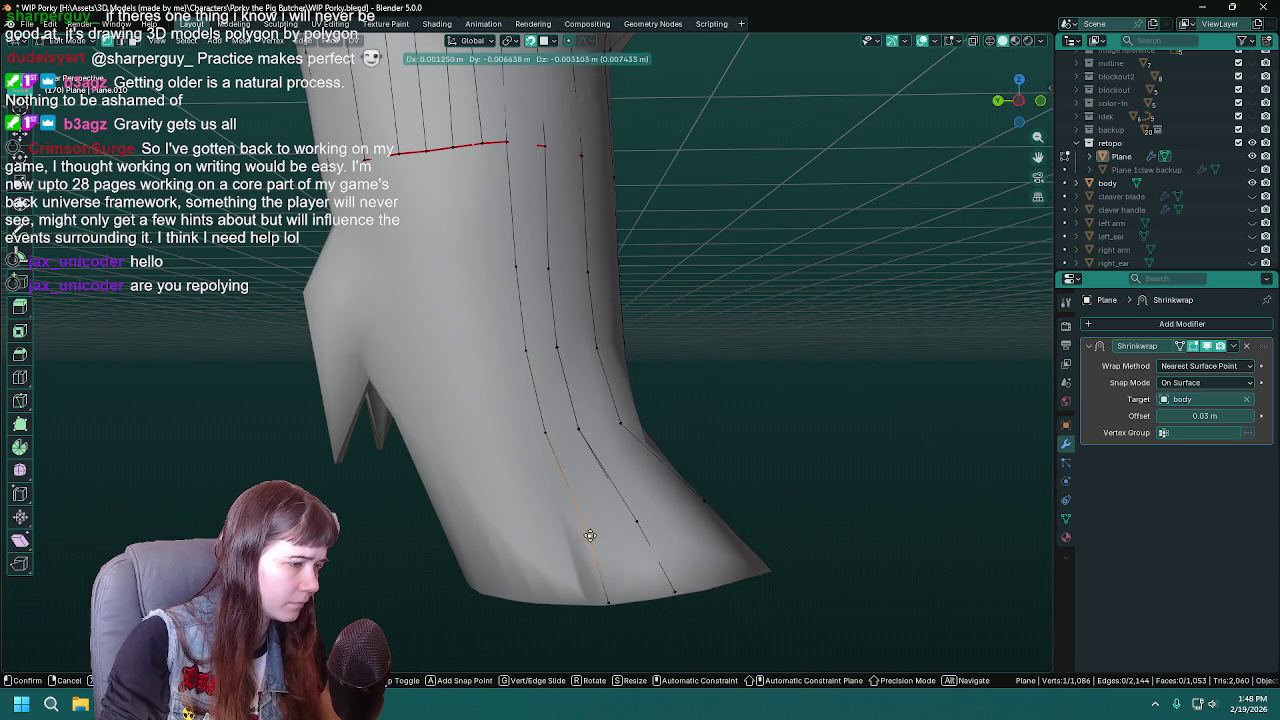
pyautogui.click(596, 535)
pyautogui.click(608, 600)
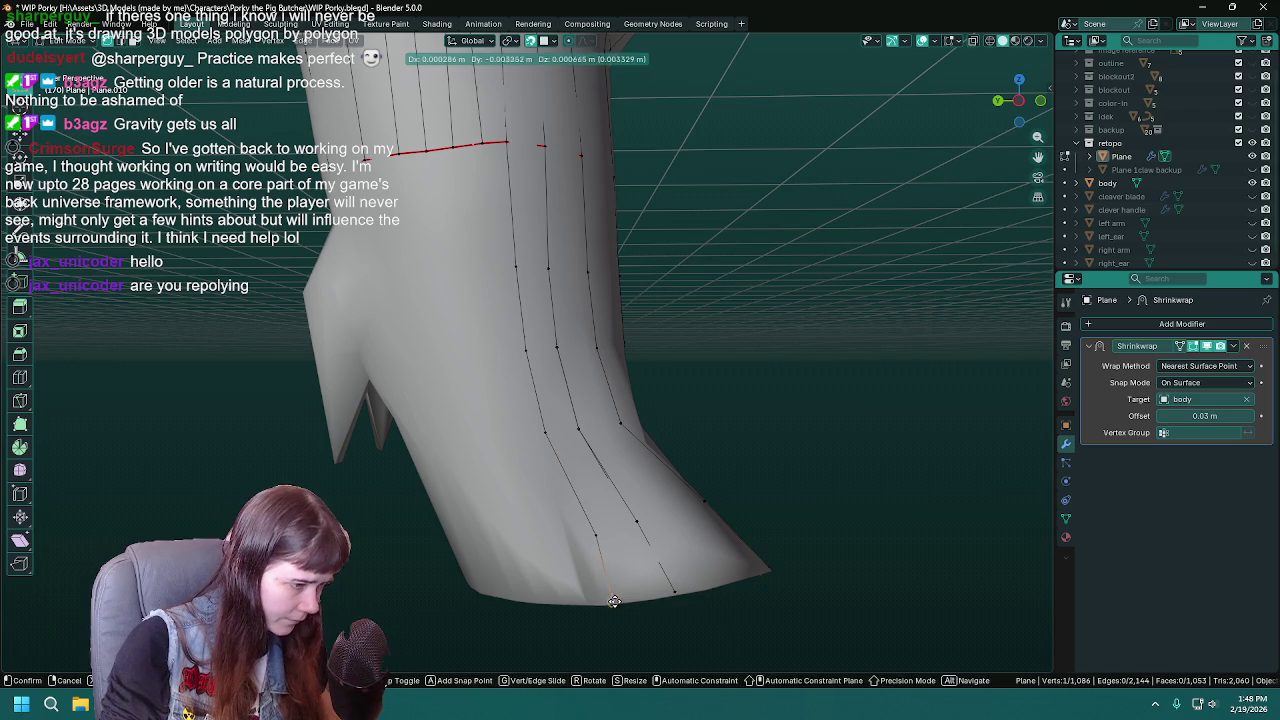
pyautogui.hotkey('ctrl', 's')
# - Trace a new vertex strand from the red seam down the boot to the hoof's bottom edge
pyautogui.click(484, 141)
pyautogui.press('g')
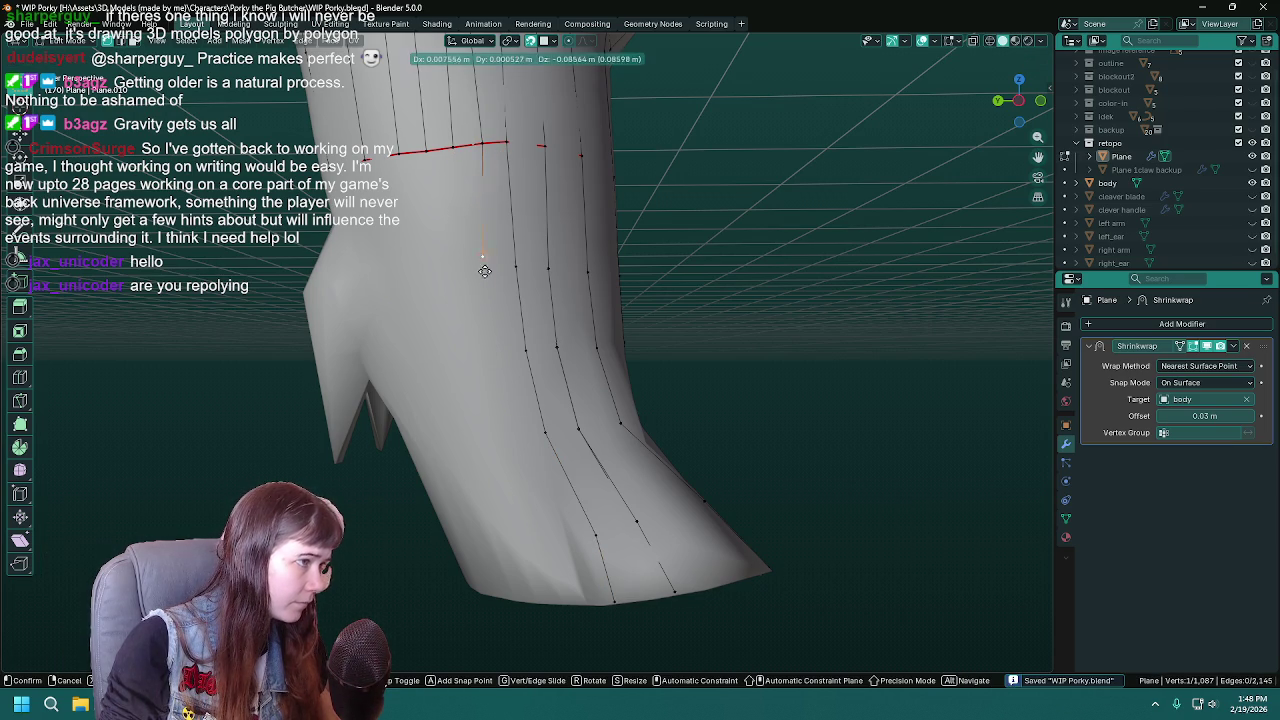
pyautogui.click(490, 269)
pyautogui.press('e')
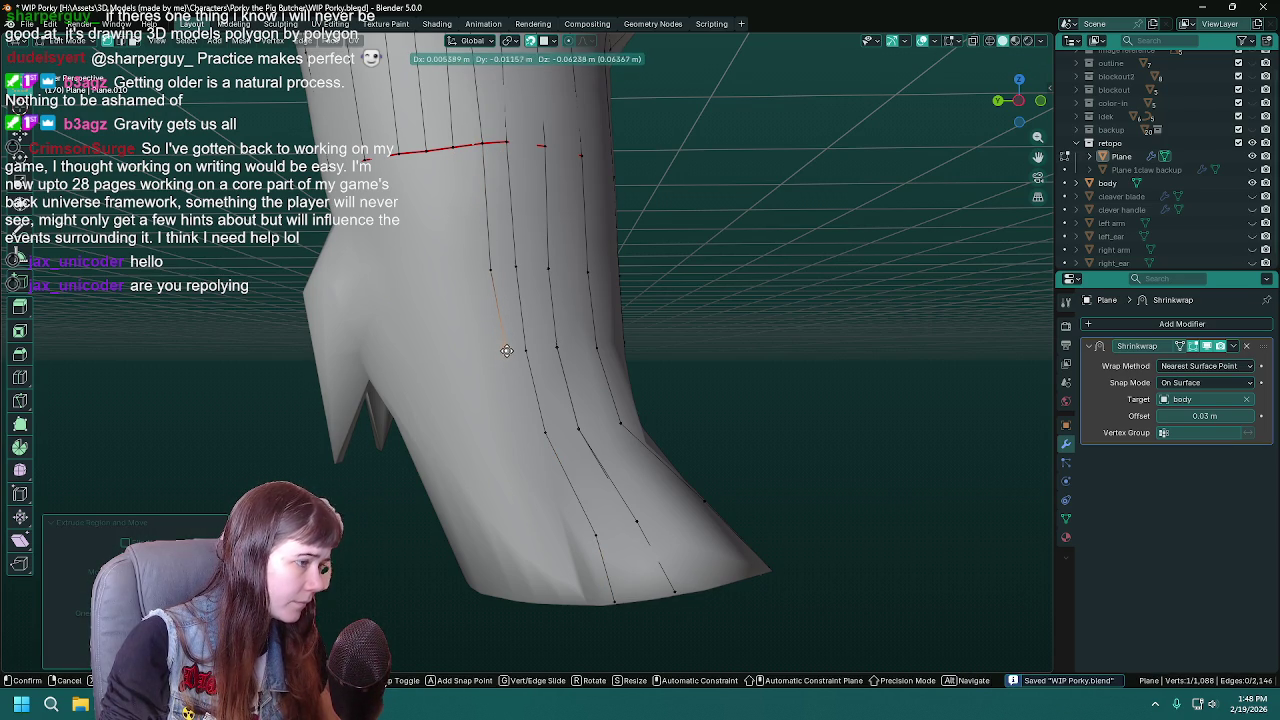
pyautogui.click(508, 350)
pyautogui.press('e')
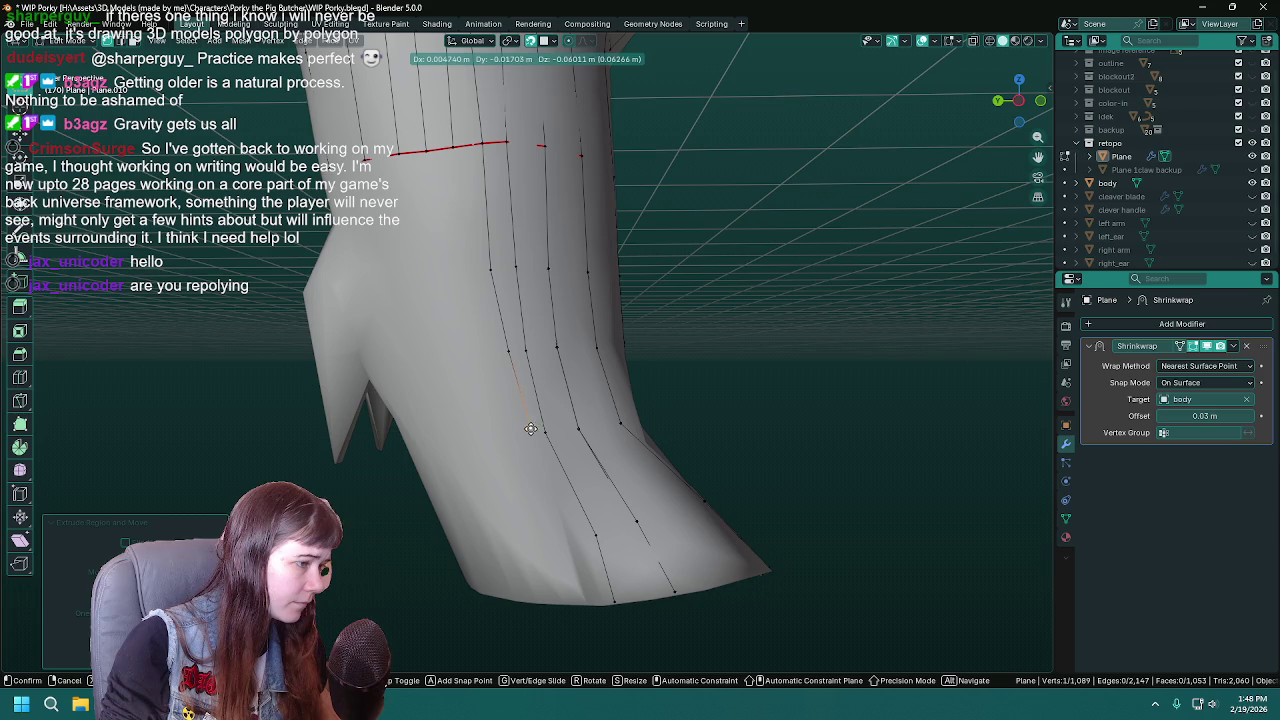
pyautogui.click(528, 435)
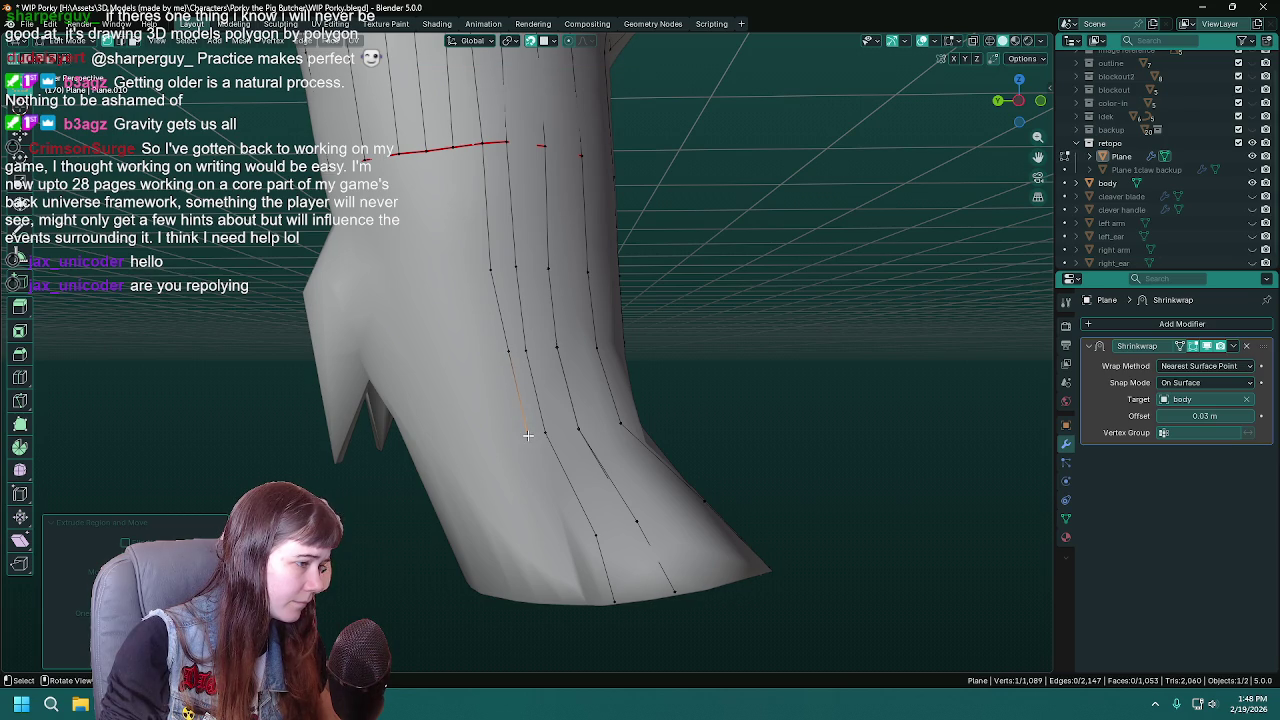
pyautogui.press('e')
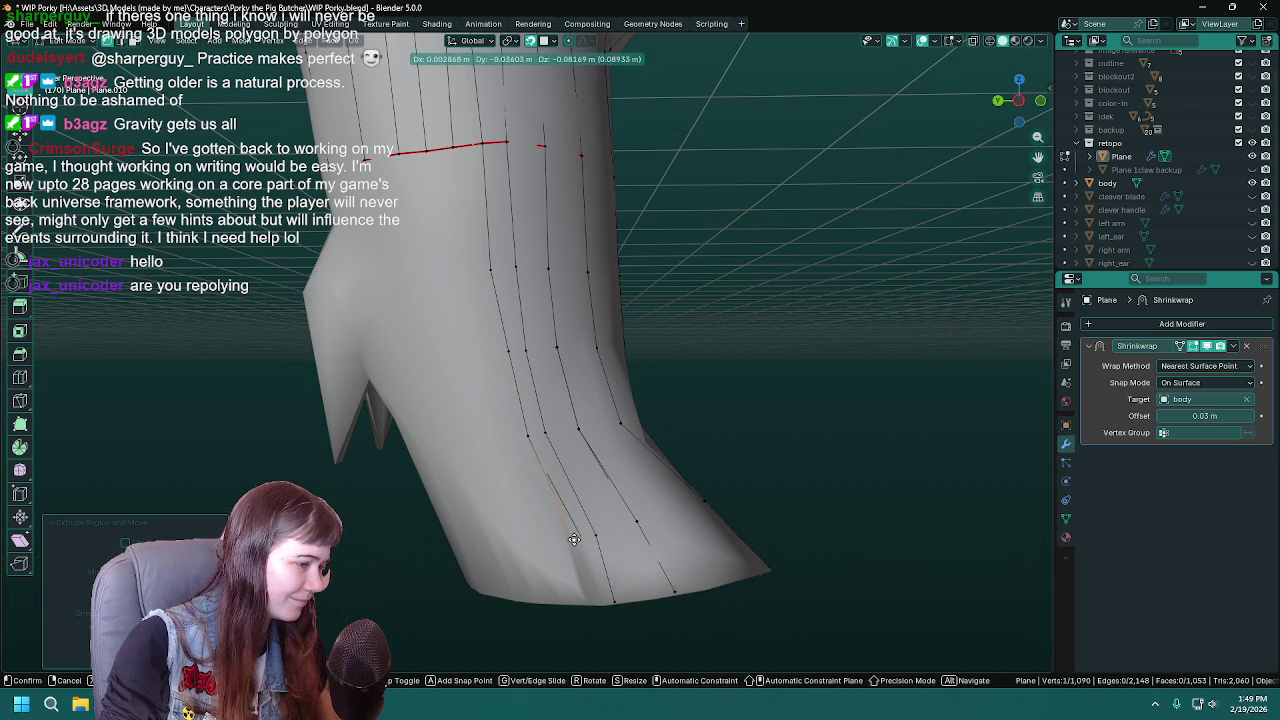
pyautogui.moveTo(571, 540); pyautogui.dragTo(567, 552, button='middle')
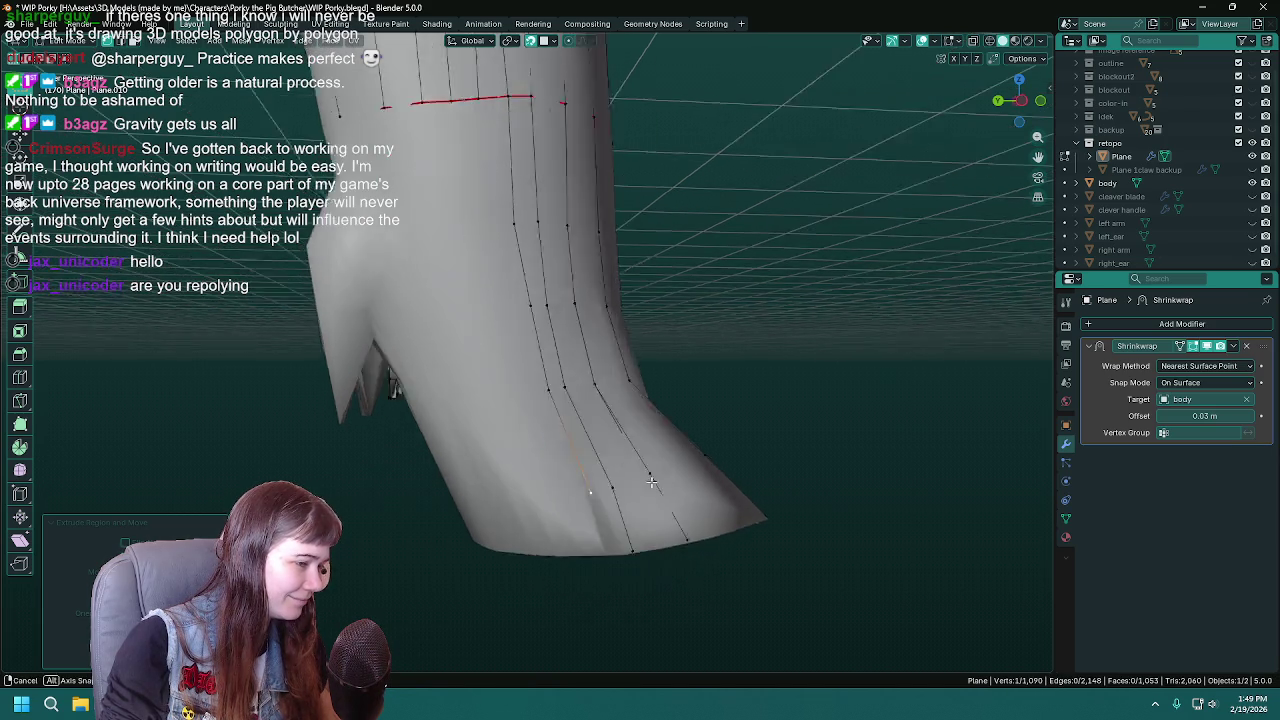
pyautogui.click(567, 552)
pyautogui.press('e')
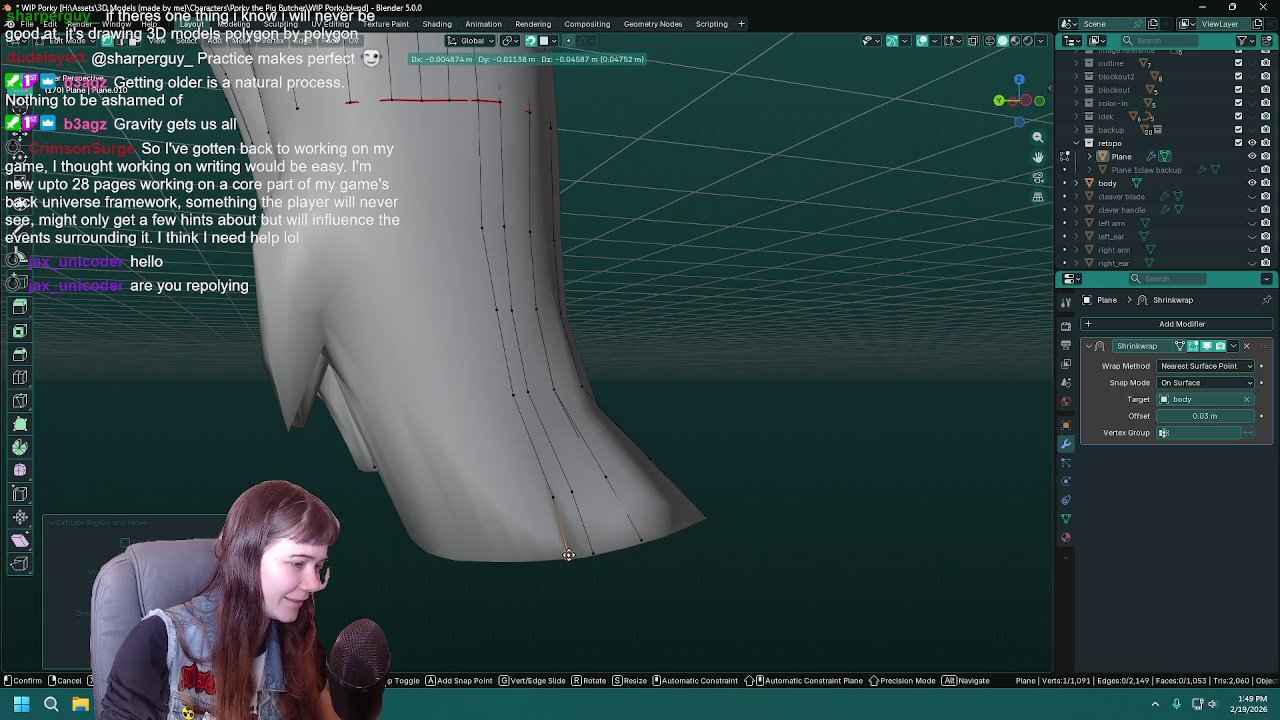
pyautogui.click(568, 555)
pyautogui.moveTo(568, 555)
pyautogui.mouseDown(button='middle')
pyautogui.moveTo(709, 547)
pyautogui.moveTo(600, 260)
pyautogui.mouseUp(button='middle')
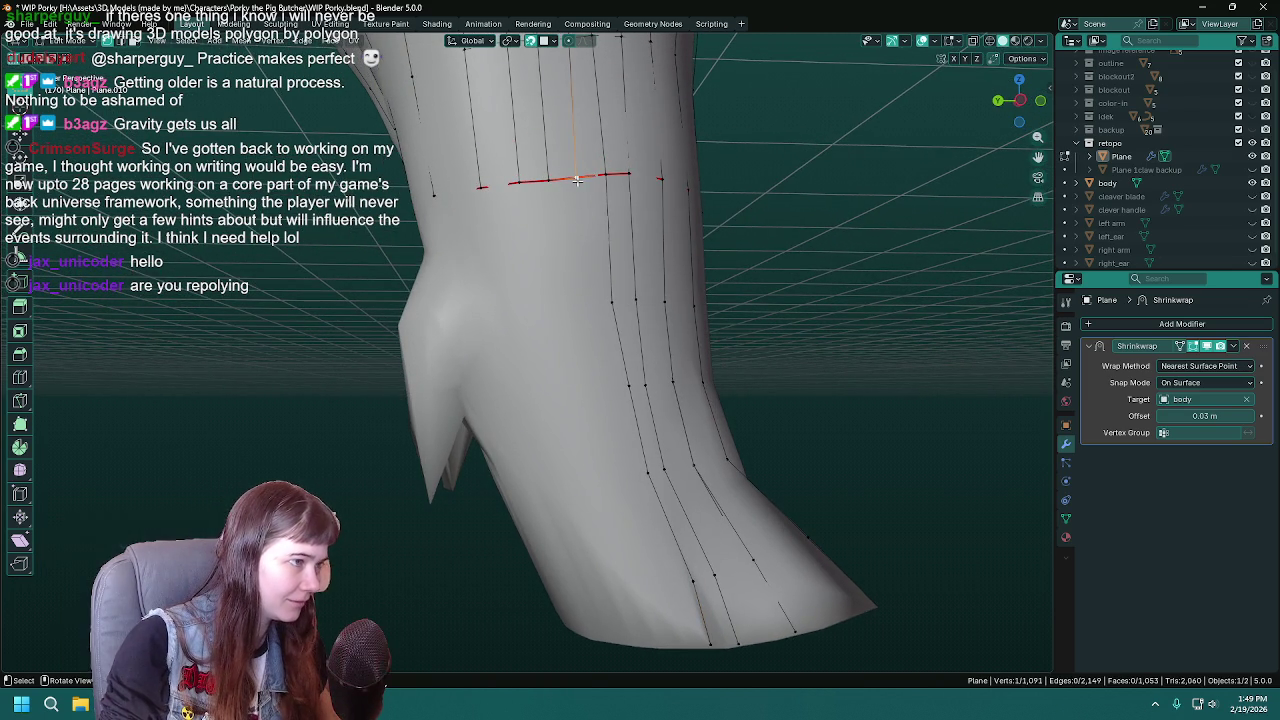
# - Trace a second strand from the seam to the hoof's bottom edge, cancelling one extra vertex
pyautogui.moveTo(577, 180); pyautogui.dragTo(555, 263, button='middle')
pyautogui.hotkey('ctrl', 's')
pyautogui.press('e')
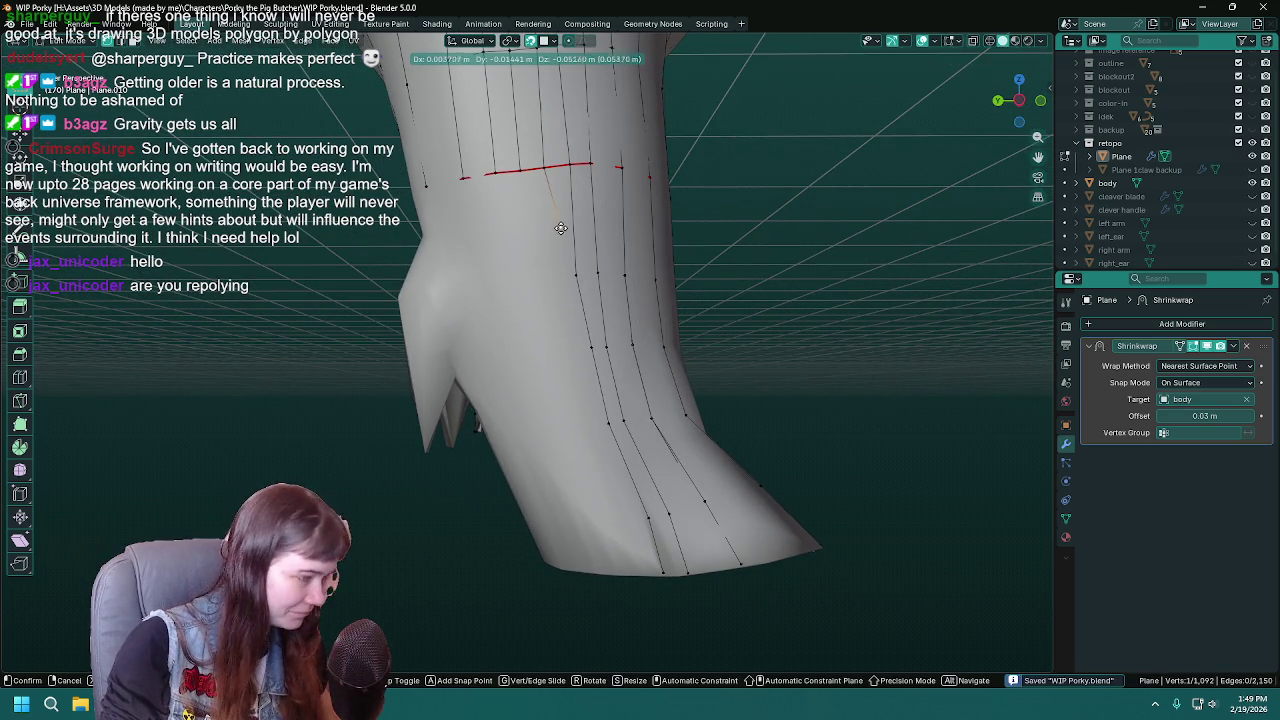
pyautogui.click(557, 274)
pyautogui.press('e')
pyautogui.click(572, 351)
pyautogui.press('e')
pyautogui.click(587, 430)
pyautogui.press('e')
pyautogui.click(628, 523)
pyautogui.press('e')
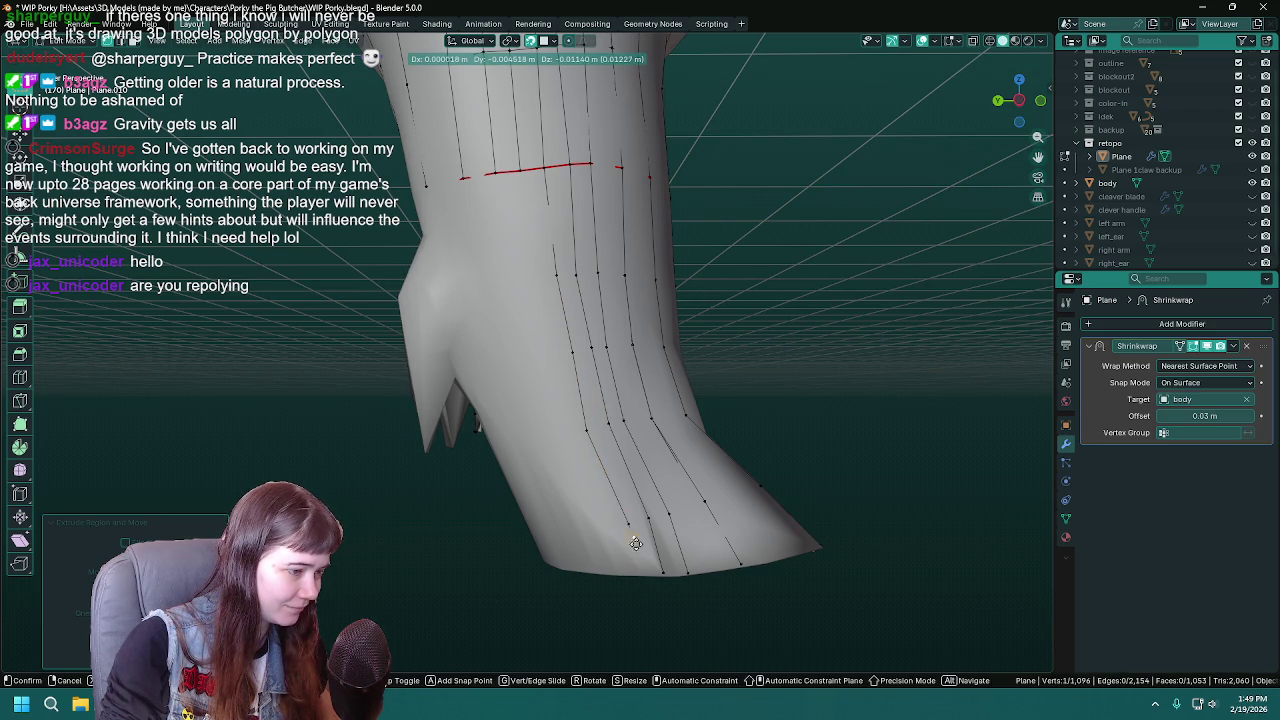
pyautogui.rightClick(641, 571)
pyautogui.moveTo(641, 571); pyautogui.dragTo(674, 366, button='middle')
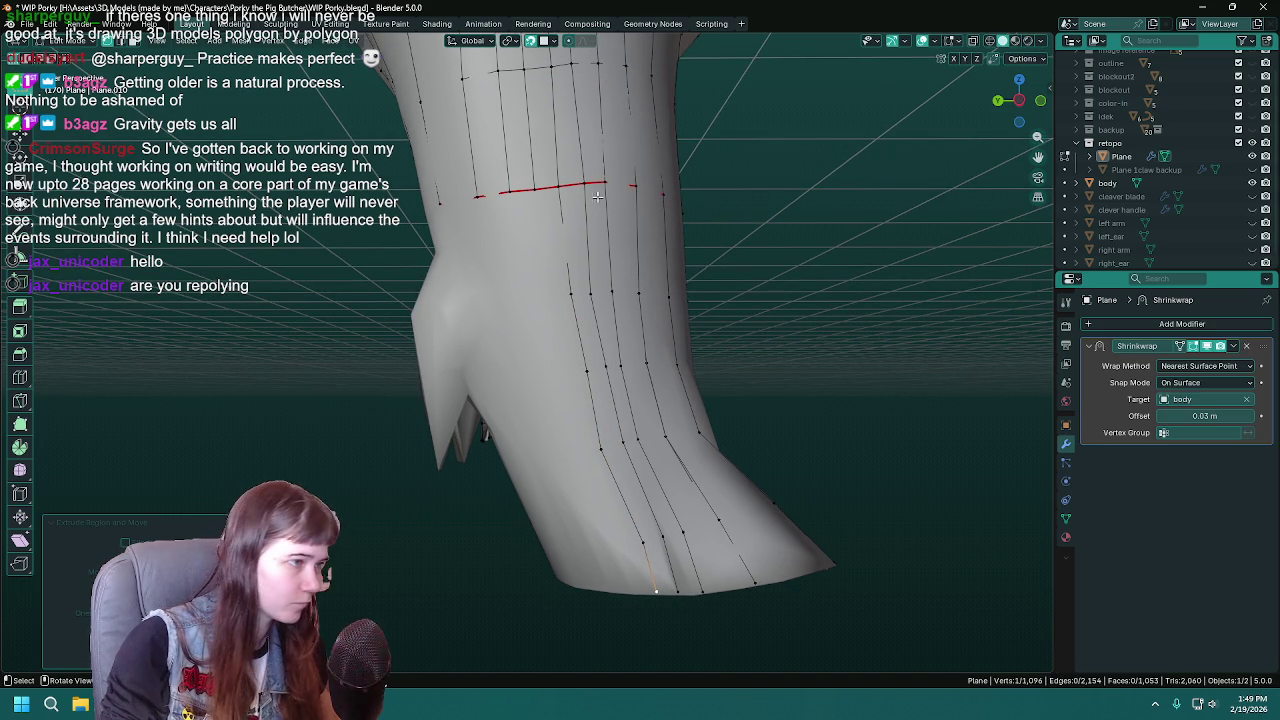
pyautogui.moveTo(491, 291)
pyautogui.mouseDown(button='middle')
pyautogui.moveTo(459, 329)
pyautogui.moveTo(333, 316)
pyautogui.moveTo(700, 317)
pyautogui.moveTo(443, 298)
pyautogui.moveTo(423, 317)
pyautogui.moveTo(654, 297)
pyautogui.mouseUp(button='middle')
pyautogui.scroll(2, 654, 296)
# - Start another strand on the other side of the foot, extruding from its top vertex down the leg
pyautogui.scroll(2, 671, 417)
pyautogui.scroll(2, 539, 400)
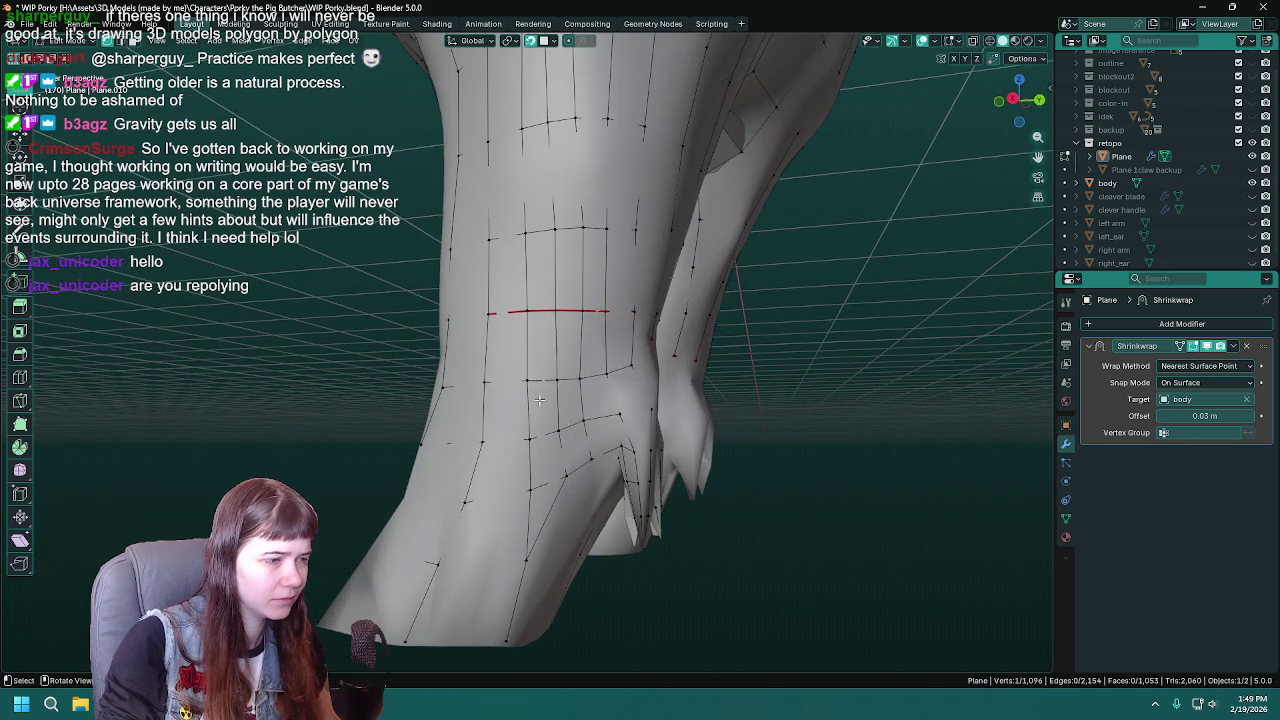
pyautogui.moveTo(490, 407)
pyautogui.mouseDown(button='middle')
pyautogui.moveTo(683, 423)
pyautogui.moveTo(494, 423)
pyautogui.moveTo(615, 374)
pyautogui.moveTo(568, 395)
pyautogui.moveTo(617, 430)
pyautogui.moveTo(663, 217)
pyautogui.moveTo(640, 260)
pyautogui.moveTo(631, 180)
pyautogui.mouseUp(button='middle')
pyautogui.hotkey('ctrl', 's')
pyautogui.click(631, 170)
pyautogui.moveTo(583, 413); pyautogui.dragTo(645, 260, button='middle')
pyautogui.press('g')
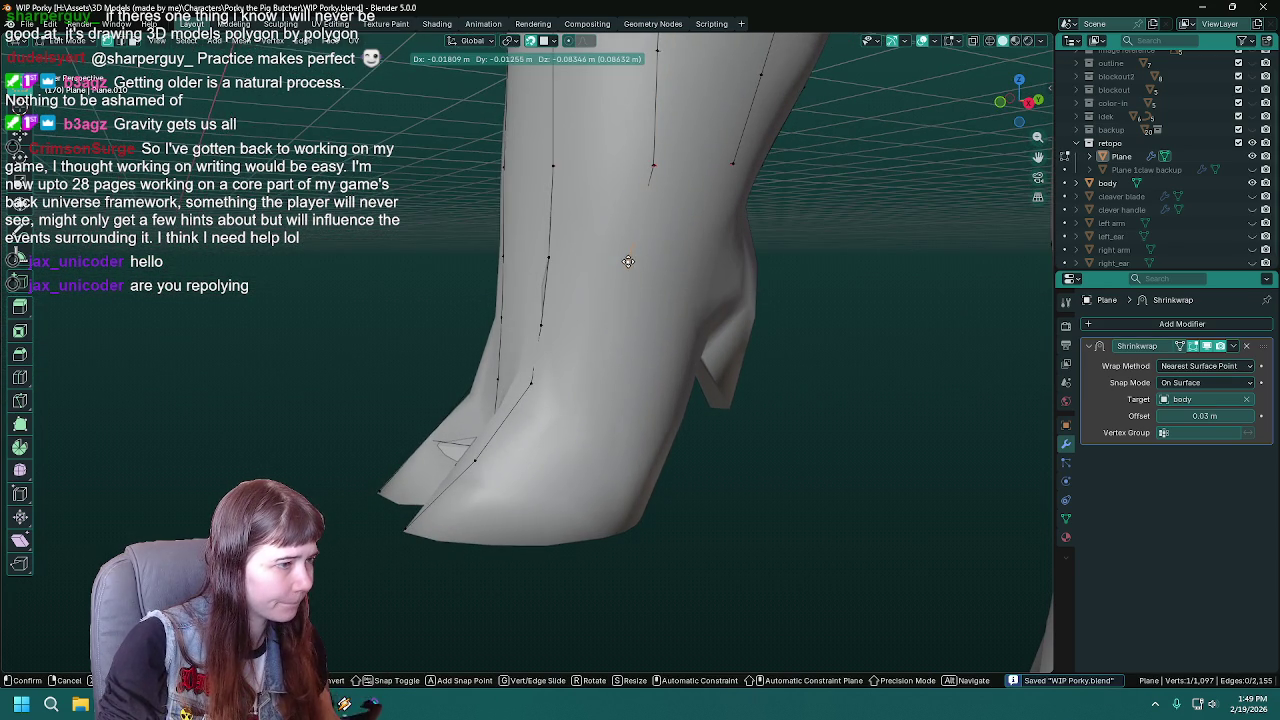
pyautogui.click(626, 263)
pyautogui.press('e')
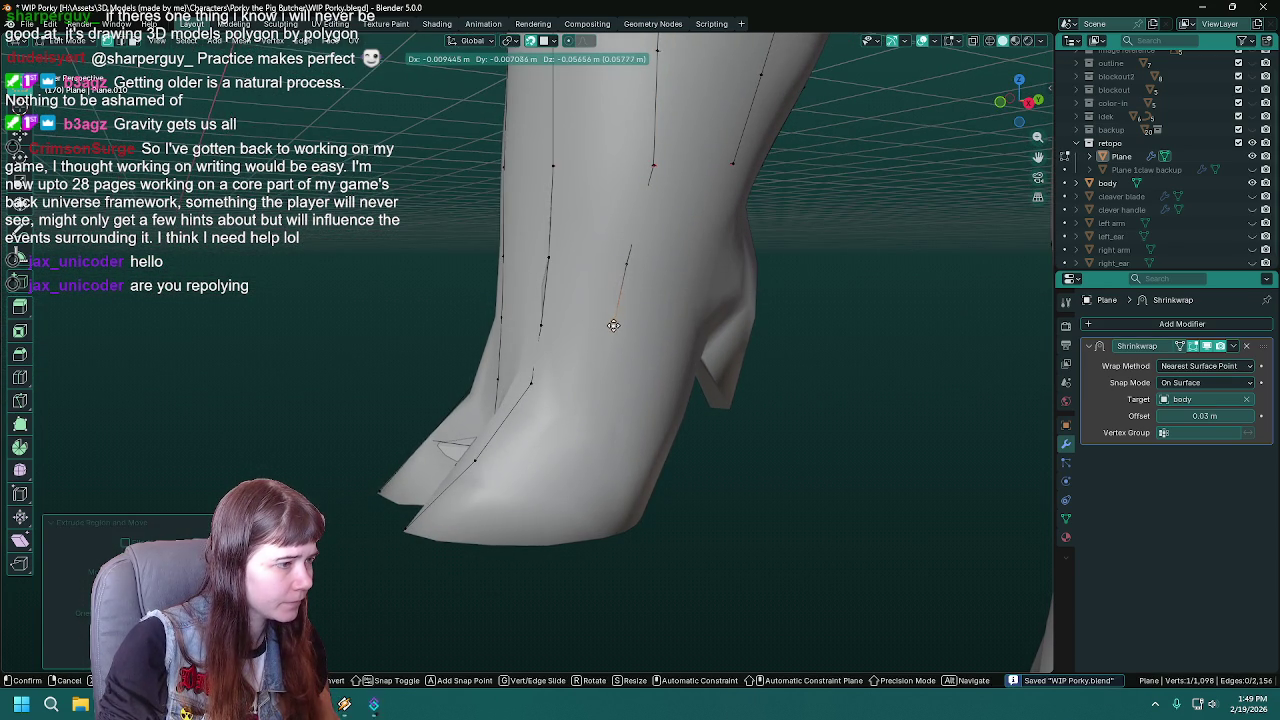
pyautogui.click(614, 327)
pyautogui.press('e')
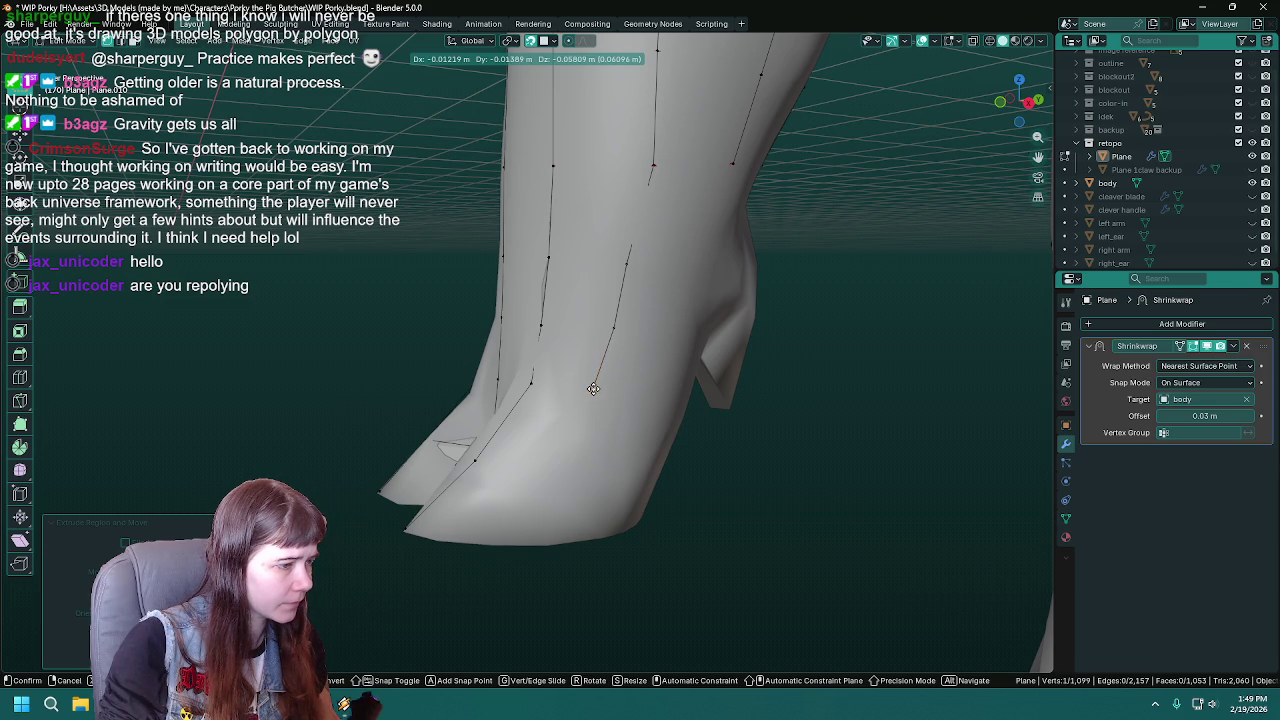
# - Continue that strand past the hoof down to its bottom edge
pyautogui.moveTo(594, 388); pyautogui.dragTo(604, 428, button='middle')
pyautogui.click(600, 402)
pyautogui.press('e')
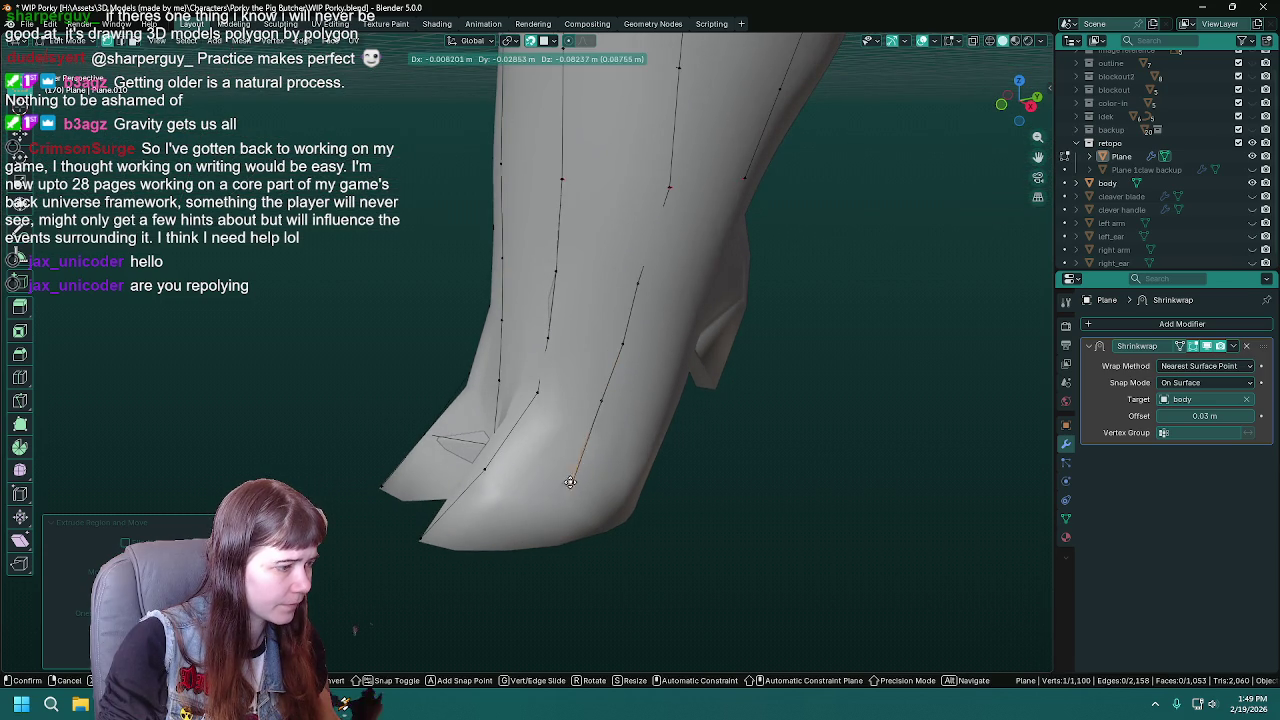
pyautogui.click(559, 480)
pyautogui.moveTo(559, 480); pyautogui.dragTo(553, 455, button='middle')
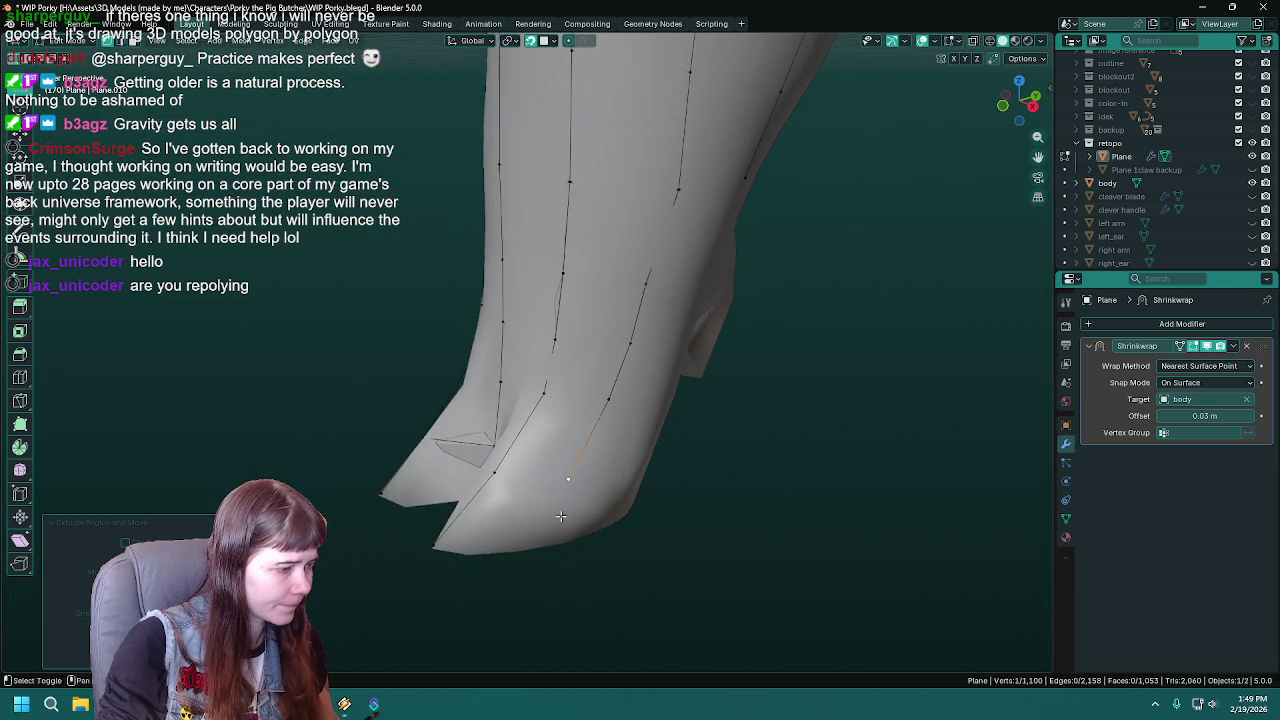
pyautogui.press('e')
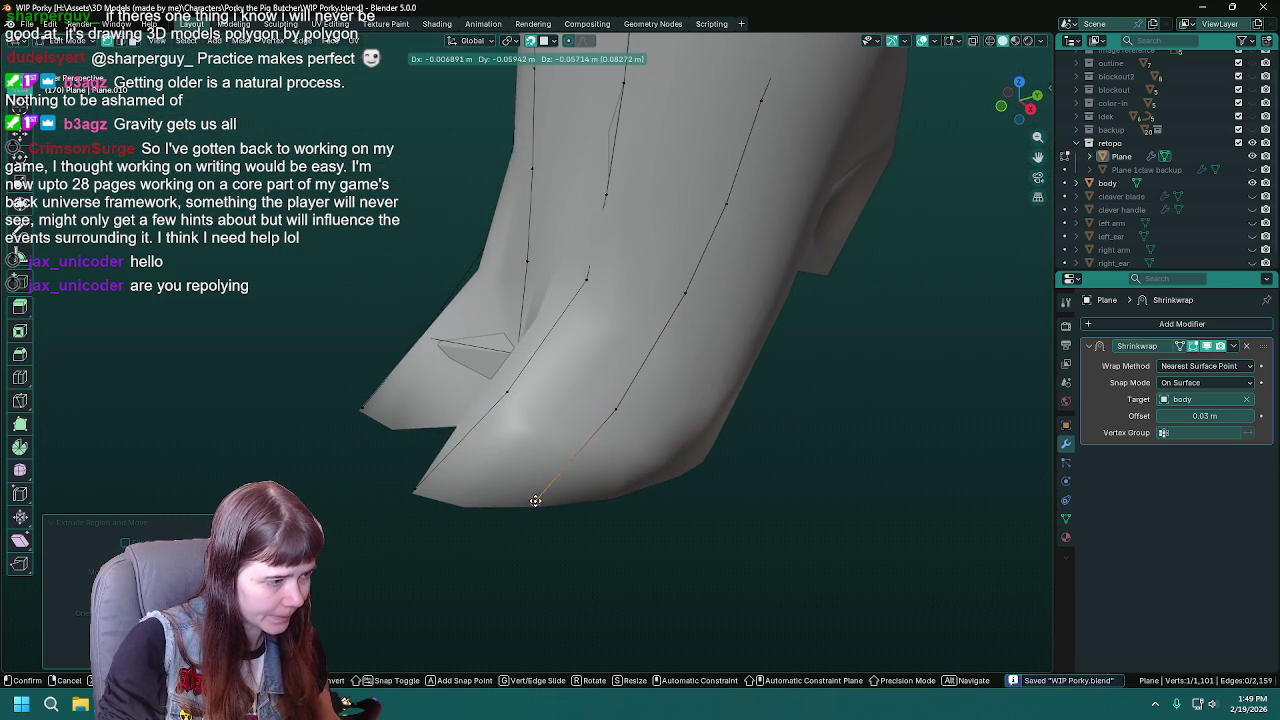
pyautogui.click(540, 503)
# - Fill two faces between the new strand and its neighbour at the hoof bottom
pyautogui.moveTo(540, 503); pyautogui.dragTo(700, 460, button='middle')
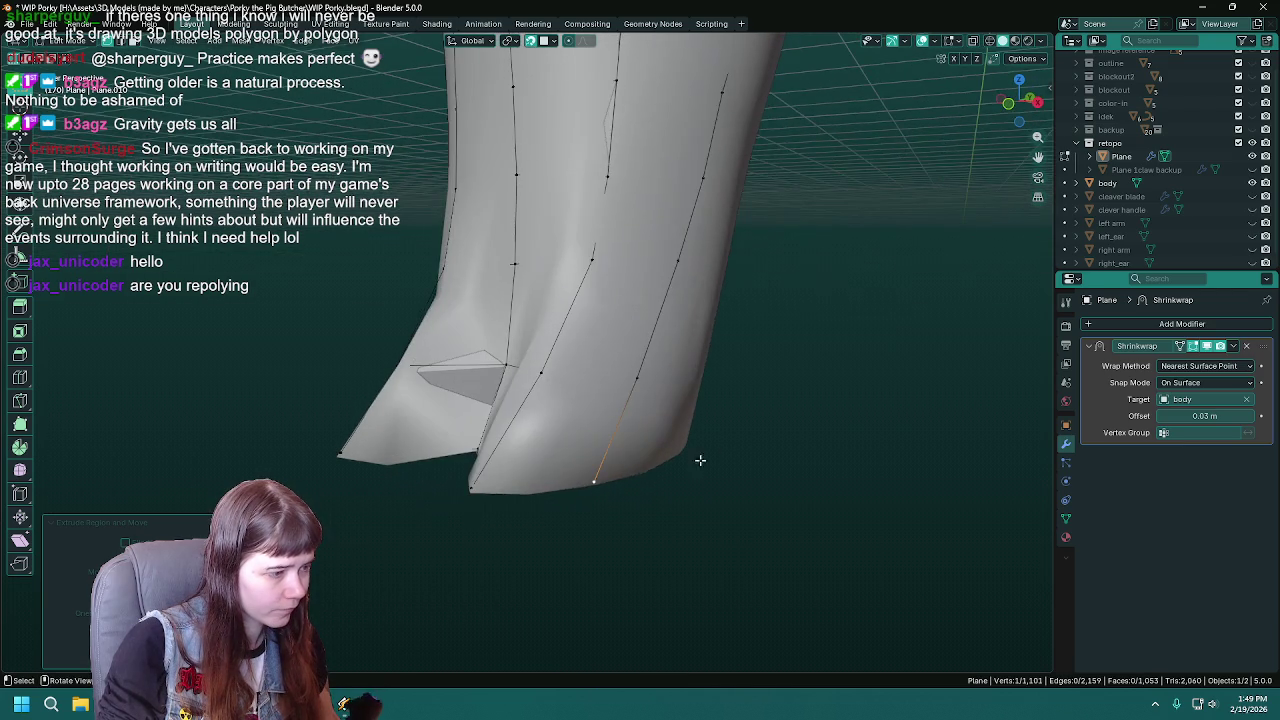
pyautogui.keyDown('shift'); pyautogui.click(484, 489); pyautogui.keyUp('shift')
pyautogui.moveTo(484, 489); pyautogui.dragTo(548, 395, button='middle')
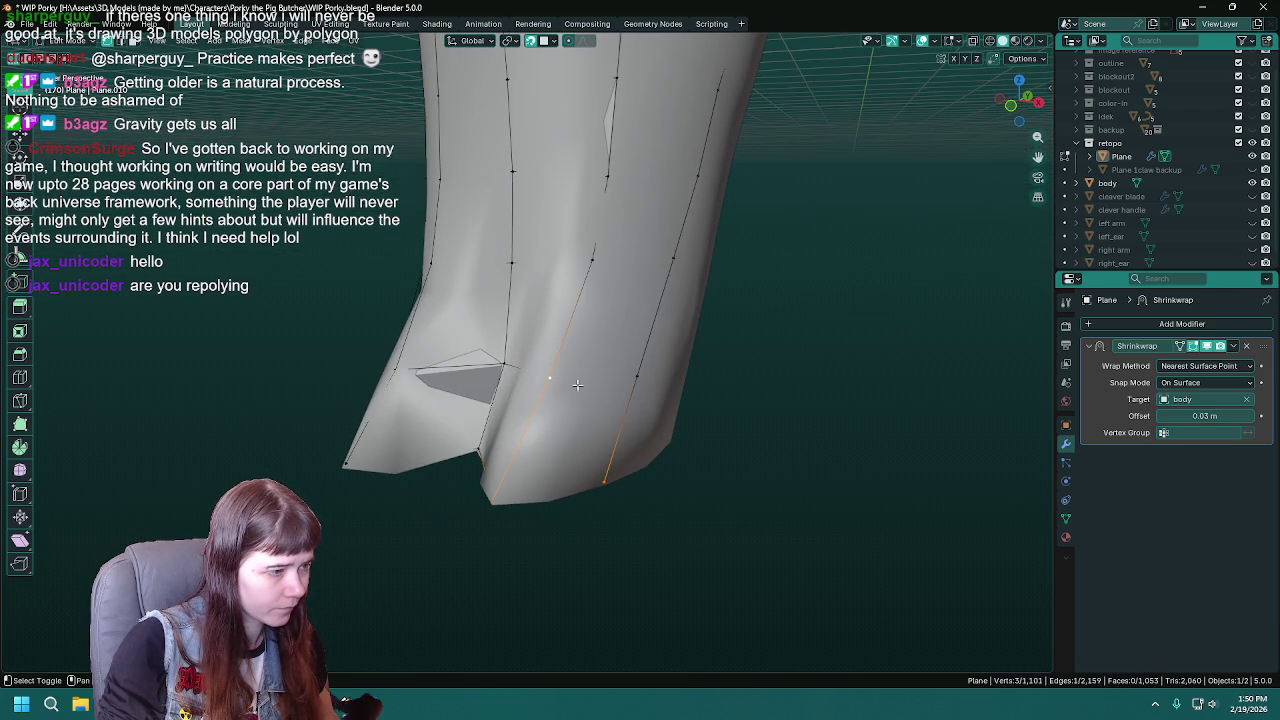
pyautogui.press('f')
pyautogui.moveTo(638, 377); pyautogui.dragTo(618, 349, button='middle')
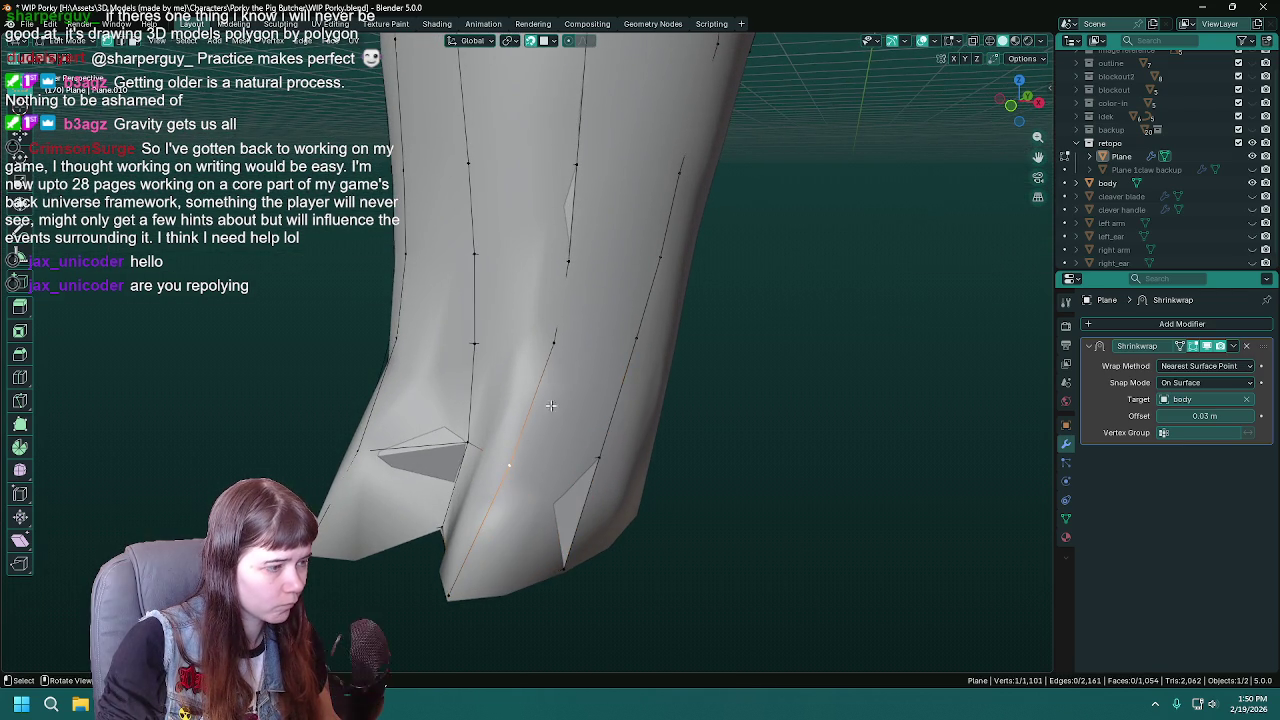
pyautogui.press('f')
pyautogui.moveTo(597, 441); pyautogui.dragTo(481, 427, button='middle')
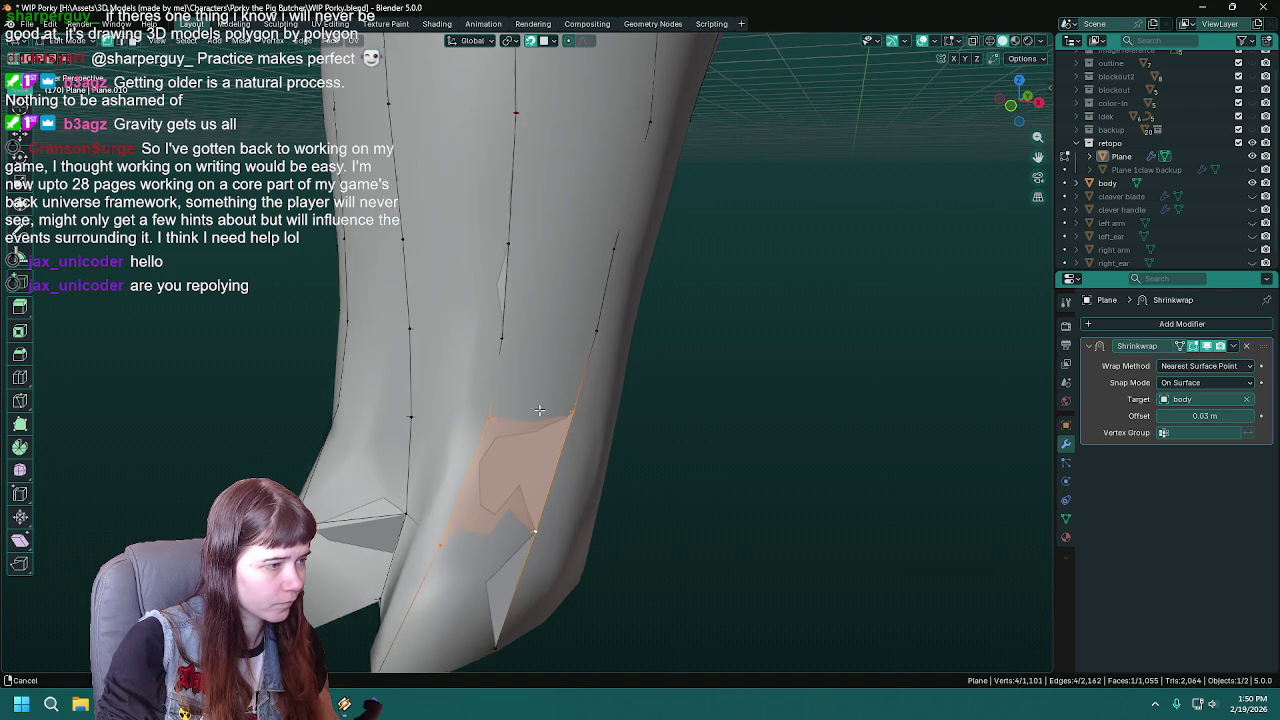
# - Select vertices along the next strand down to the hoof's bottom edge and save
pyautogui.click(510, 326)
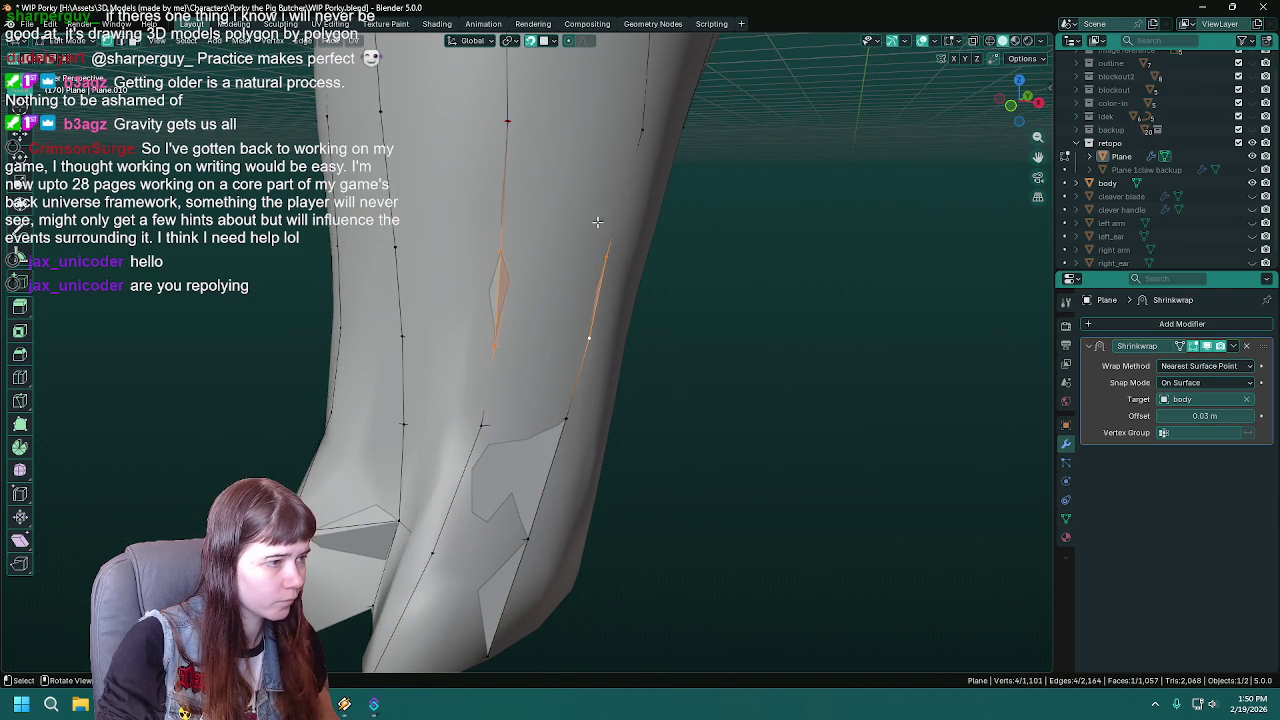
pyautogui.moveTo(597, 221); pyautogui.dragTo(480, 322, button='middle')
pyautogui.click(480, 322)
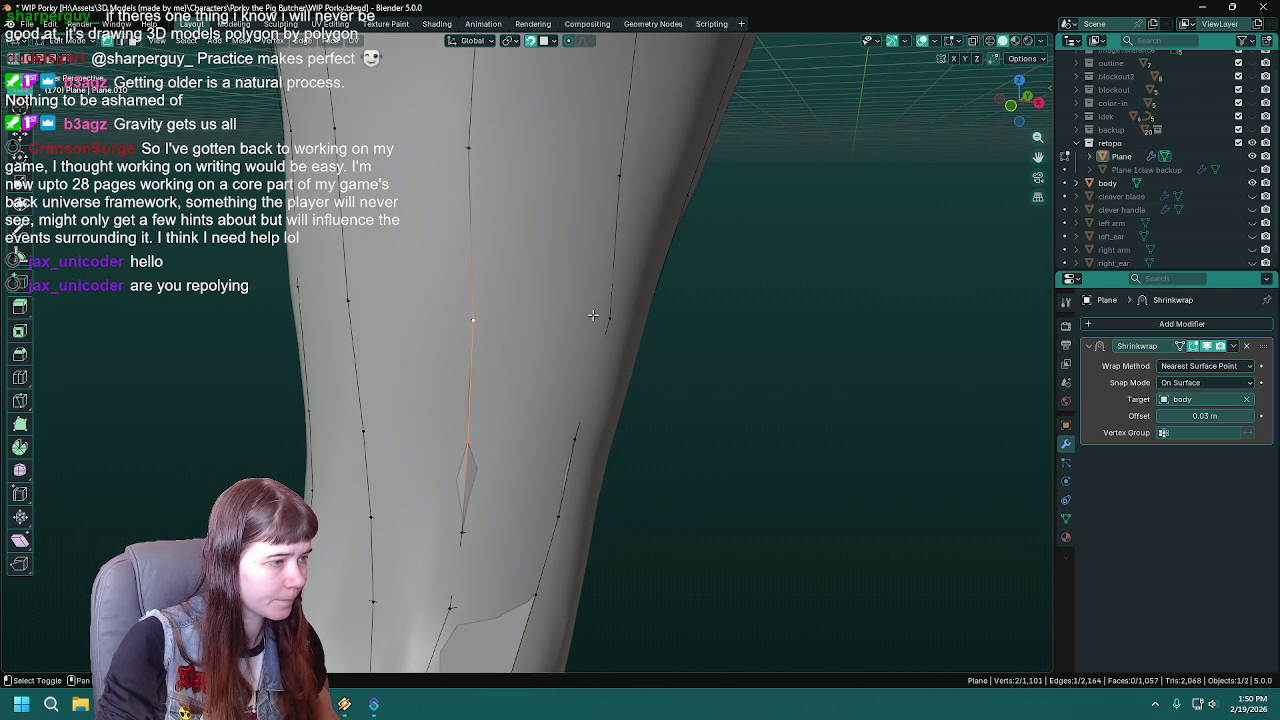
pyautogui.moveTo(643, 404)
pyautogui.mouseDown(button='middle')
pyautogui.moveTo(580, 369)
pyautogui.moveTo(650, 400)
pyautogui.moveTo(711, 483)
pyautogui.mouseUp(button='middle')
pyautogui.hotkey('ctrl', 's')
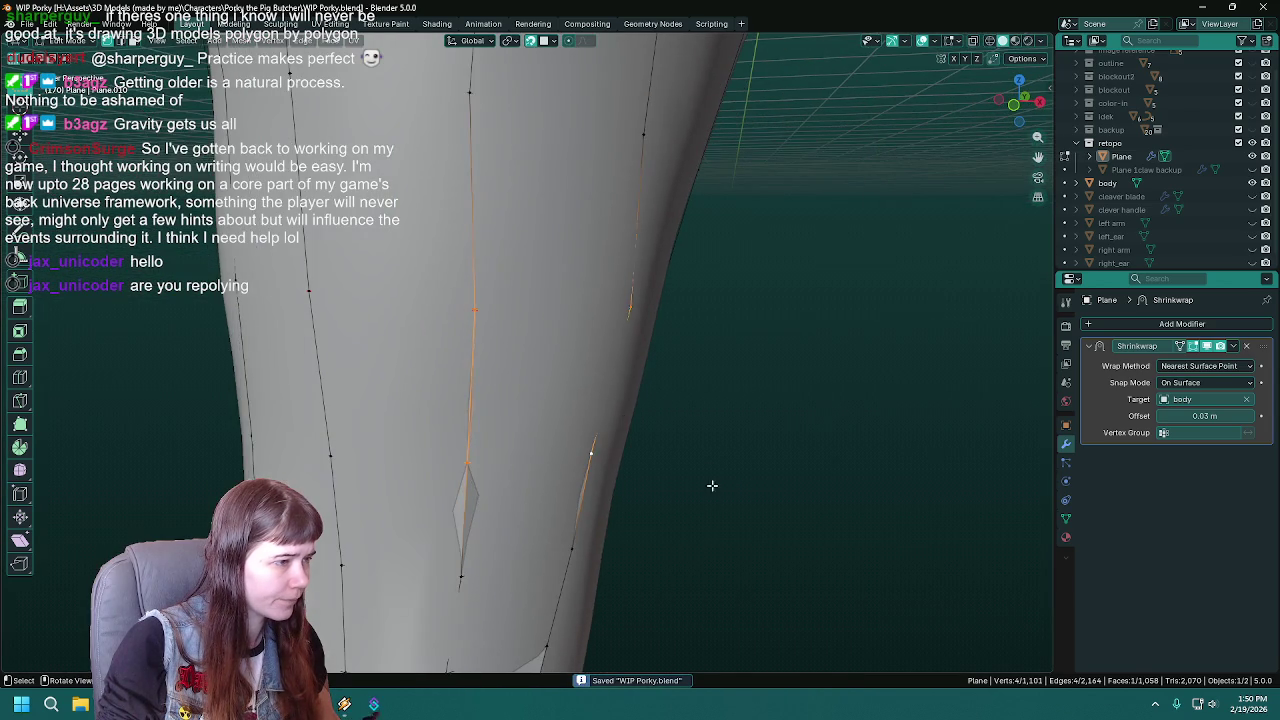
pyautogui.click(711, 483)
pyautogui.moveTo(686, 437)
pyautogui.mouseDown(button='middle')
pyautogui.moveTo(631, 369)
pyautogui.moveTo(612, 467)
pyautogui.moveTo(580, 428)
pyautogui.moveTo(600, 414)
pyautogui.moveTo(585, 412)
pyautogui.mouseUp(button='middle')
# - Slide the bottom hoof vertex along its edge, then nudge it freely onto the surface and save
pyautogui.hotkey('shift', 'v')
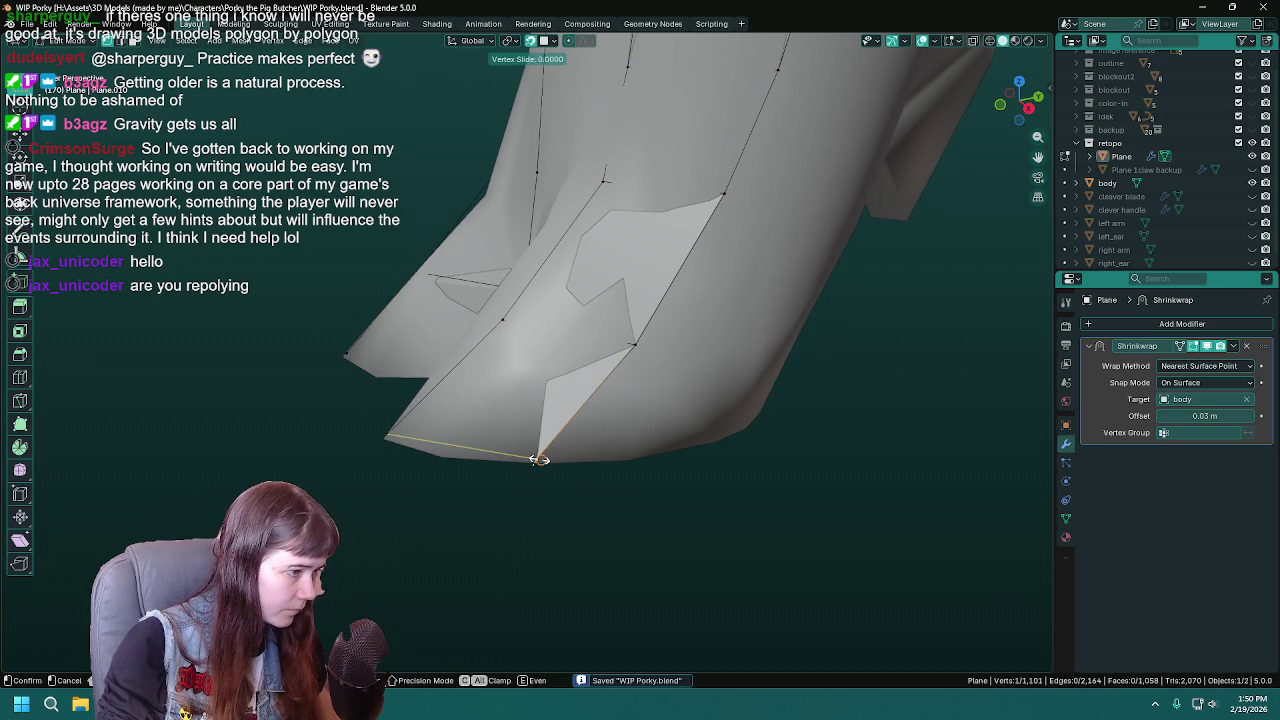
pyautogui.click(538, 459)
pyautogui.moveTo(540, 464); pyautogui.dragTo(590, 529, button='middle')
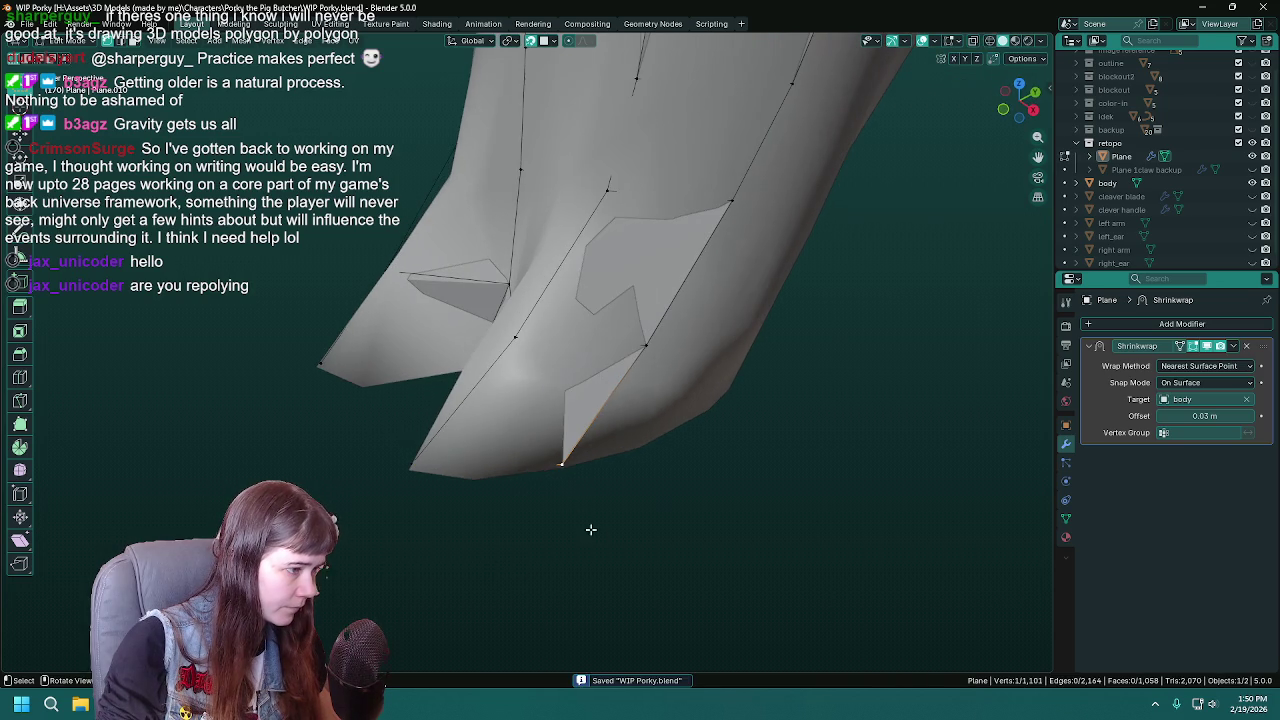
pyautogui.press('g')
pyautogui.click(556, 460)
pyautogui.moveTo(556, 460)
pyautogui.mouseDown(button='middle')
pyautogui.moveTo(669, 366)
pyautogui.moveTo(600, 500)
pyautogui.moveTo(709, 404)
pyautogui.moveTo(705, 500)
pyautogui.moveTo(654, 534)
pyautogui.moveTo(693, 387)
pyautogui.moveTo(674, 349)
pyautogui.moveTo(659, 360)
pyautogui.mouseUp(button='middle')
pyautogui.hotkey('ctrl', 's')
pyautogui.scroll(3, 600, 500)
pyautogui.scroll(-1, 592, 526)
pyautogui.scroll(3, 709, 404)
pyautogui.scroll(-3, 709, 404)
# - Extrude a five-vertex strand down the leg to the hoof's bottom edge
pyautogui.press('e')
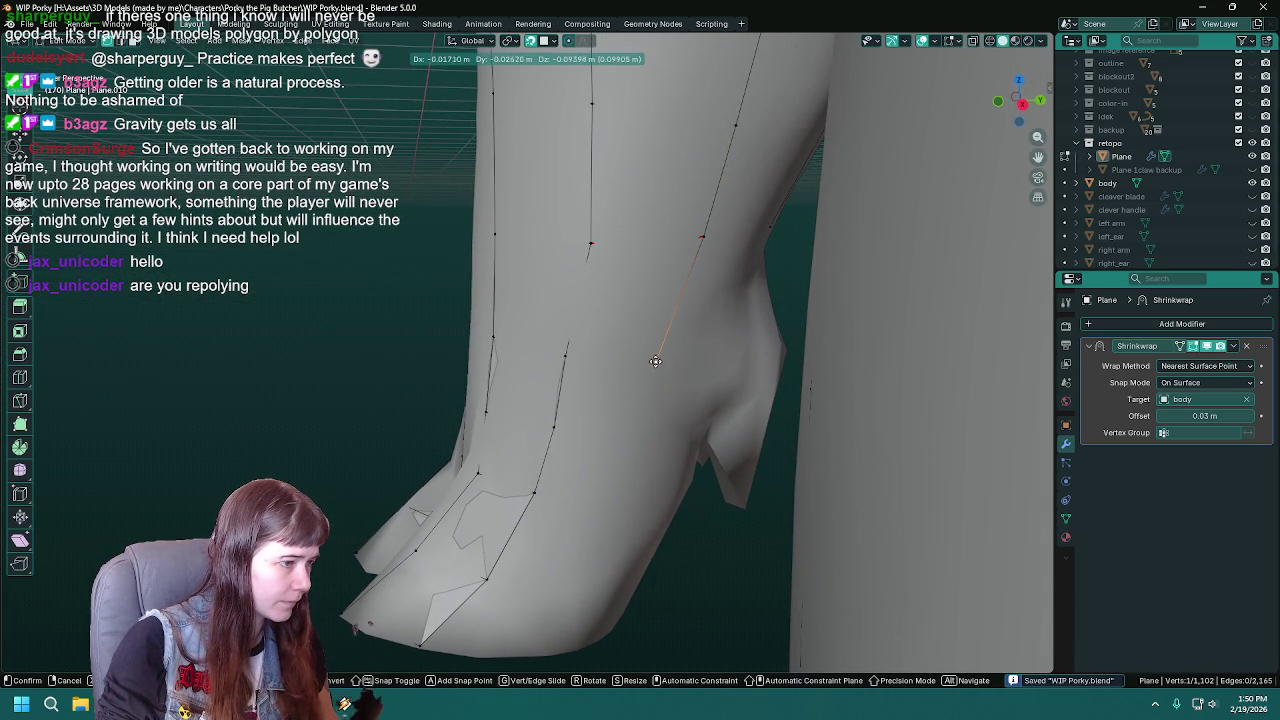
pyautogui.click(655, 361)
pyautogui.press('e')
pyautogui.click(633, 439)
pyautogui.press('e')
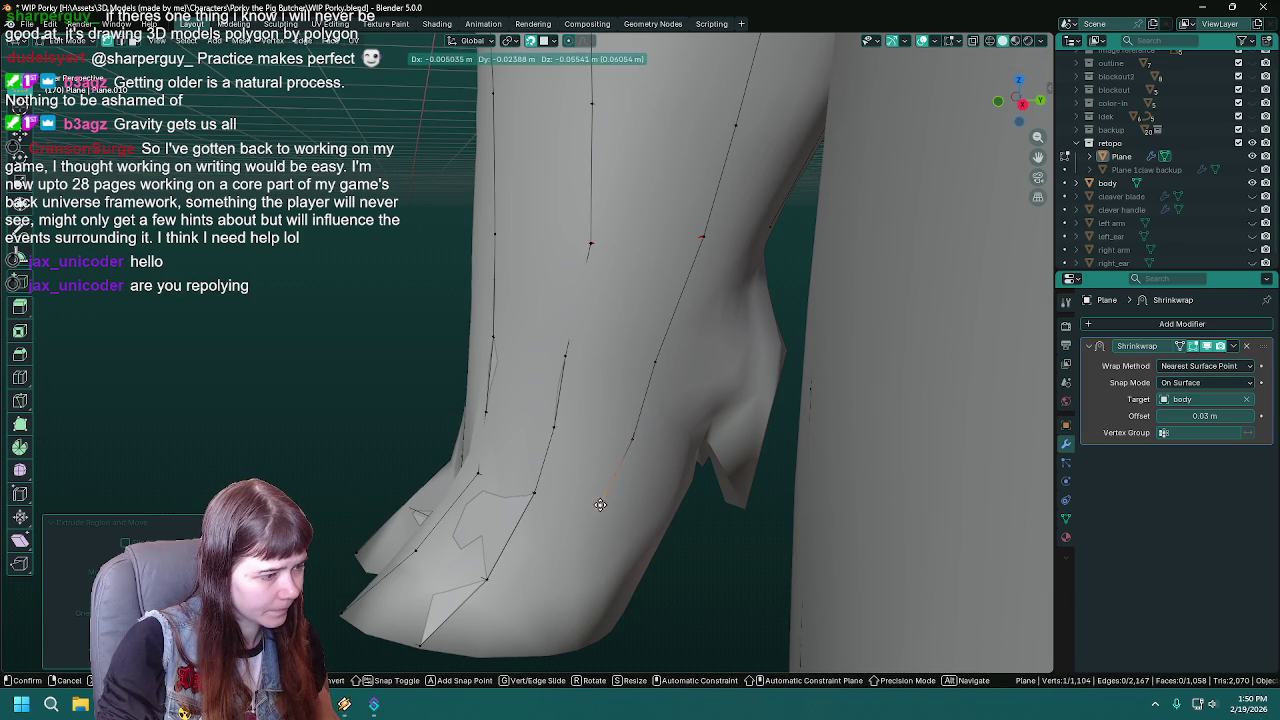
pyautogui.click(604, 502)
pyautogui.moveTo(604, 502)
pyautogui.mouseDown(button='middle')
pyautogui.moveTo(626, 461)
pyautogui.moveTo(634, 487)
pyautogui.mouseUp(button='middle')
pyautogui.hotkey('ctrl', 's')
pyautogui.press('e')
pyautogui.click(634, 487)
pyautogui.press('e')
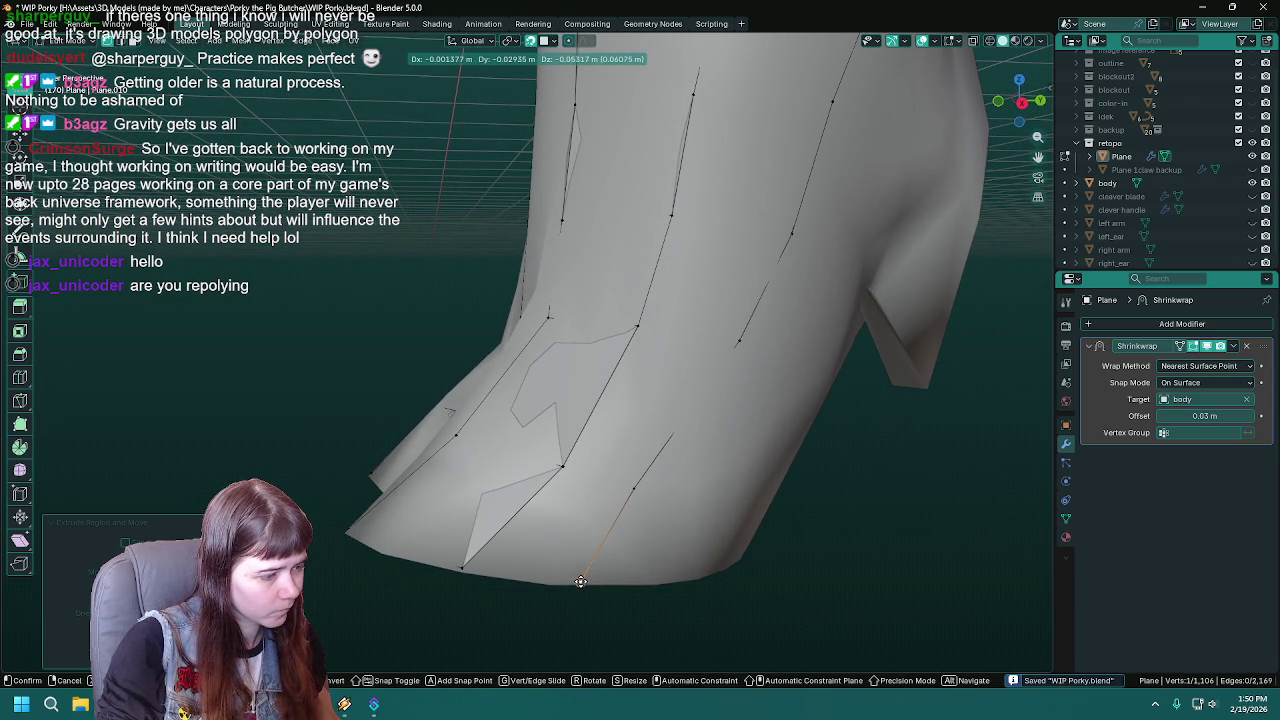
pyautogui.click(580, 581)
# - Fill two faces between the new strand and the neighbouring strand's bottom vertices
pyautogui.keyDown('shift'); pyautogui.click(470, 563); pyautogui.keyUp('shift')
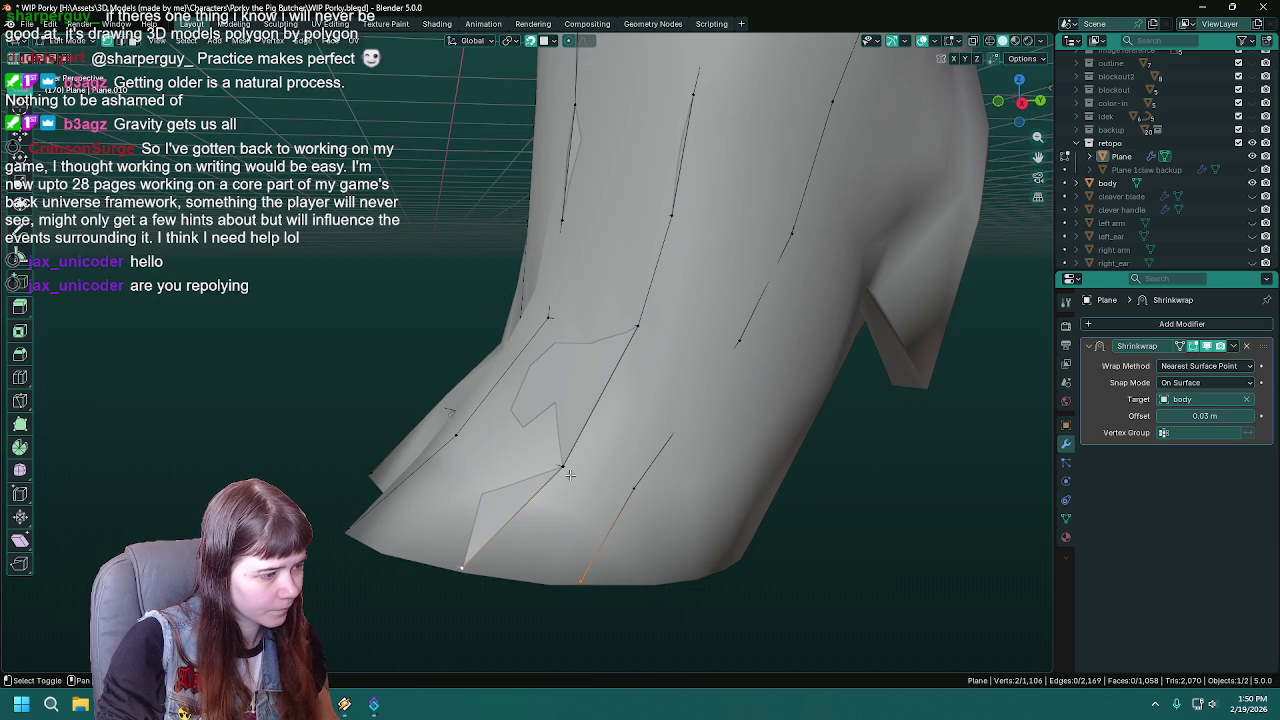
pyautogui.keyDown('shift'); pyautogui.click(582, 581); pyautogui.keyUp('shift')
pyautogui.keyDown('shift'); pyautogui.click(631, 490); pyautogui.keyUp('shift')
pyautogui.press('f')
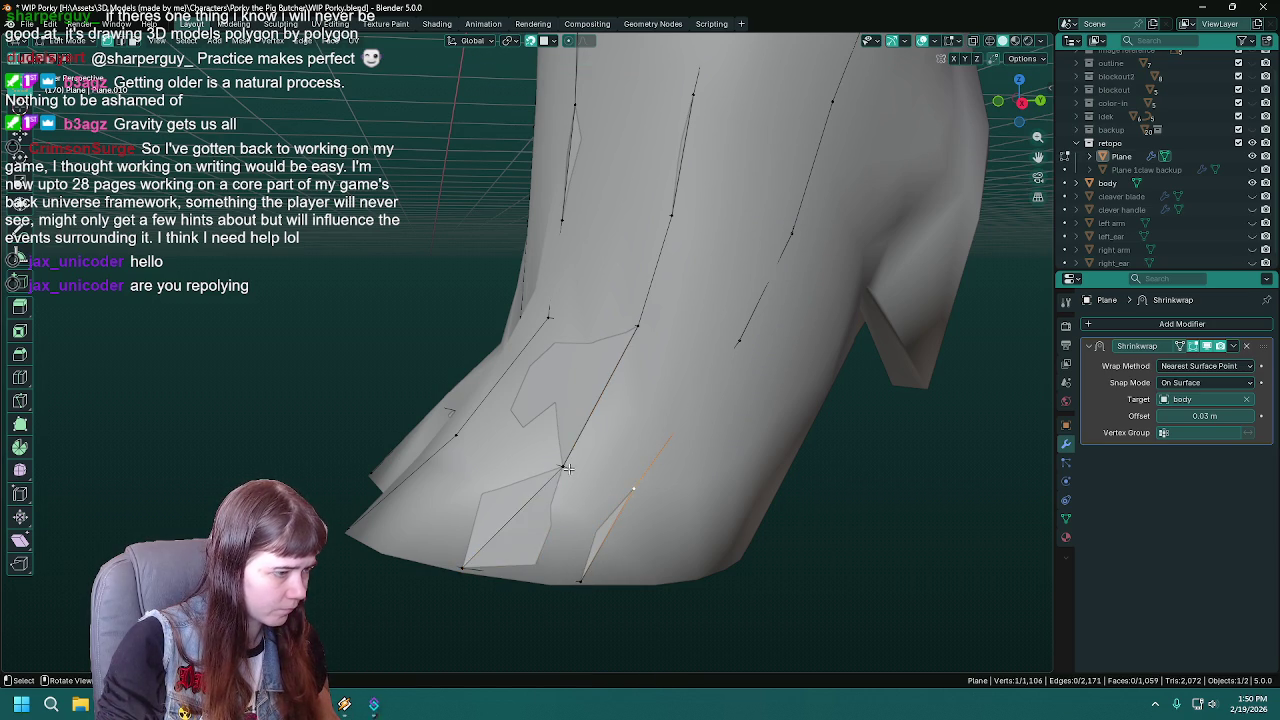
pyautogui.press('f')
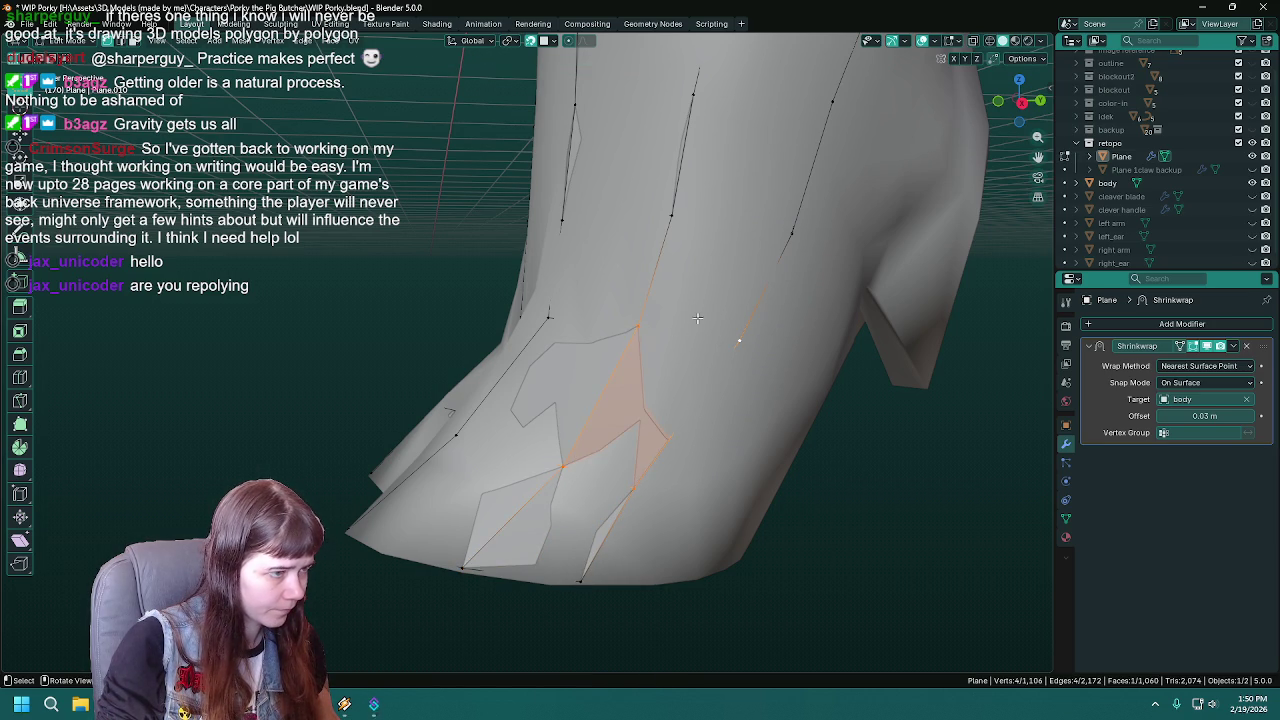
# - Select single vertices higher up the new strand, then save WIP Porky.blend
pyautogui.keyDown('shift'); pyautogui.click(739, 341); pyautogui.keyUp('shift')
pyautogui.keyDown('shift'); pyautogui.moveTo(739, 341); pyautogui.dragTo(740, 301, button='middle'); pyautogui.keyUp('shift')
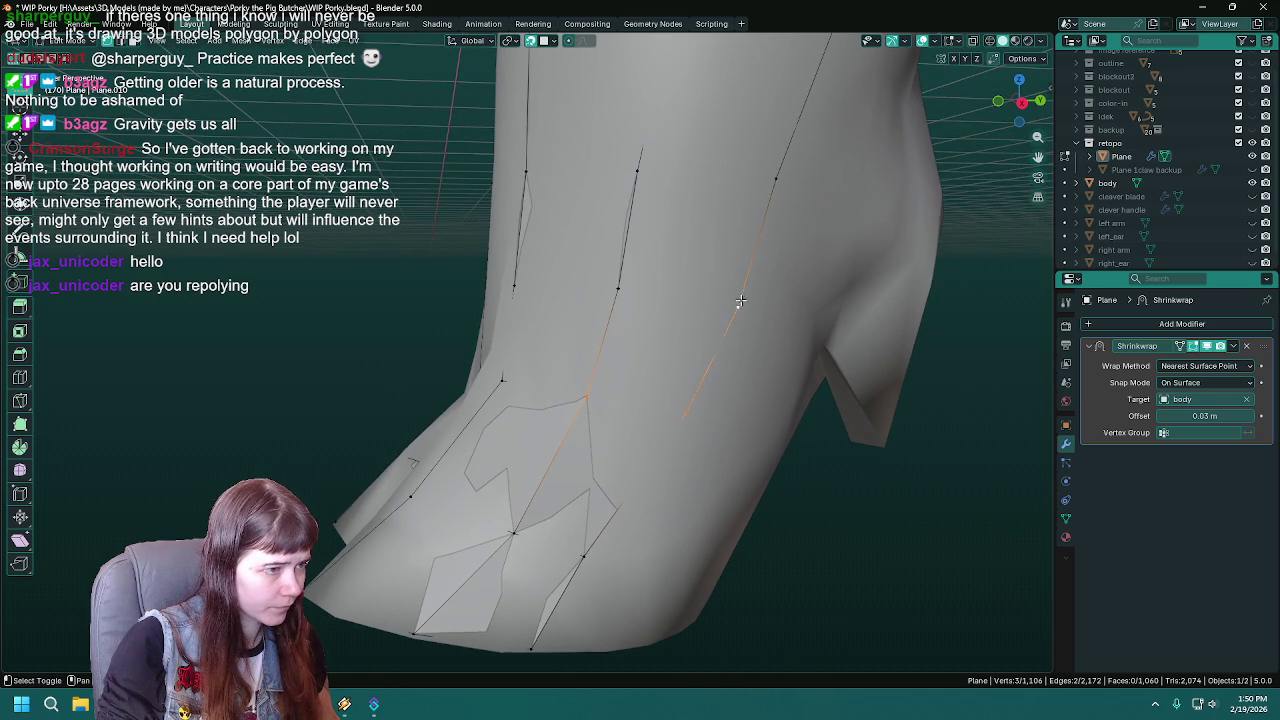
pyautogui.click(620, 287)
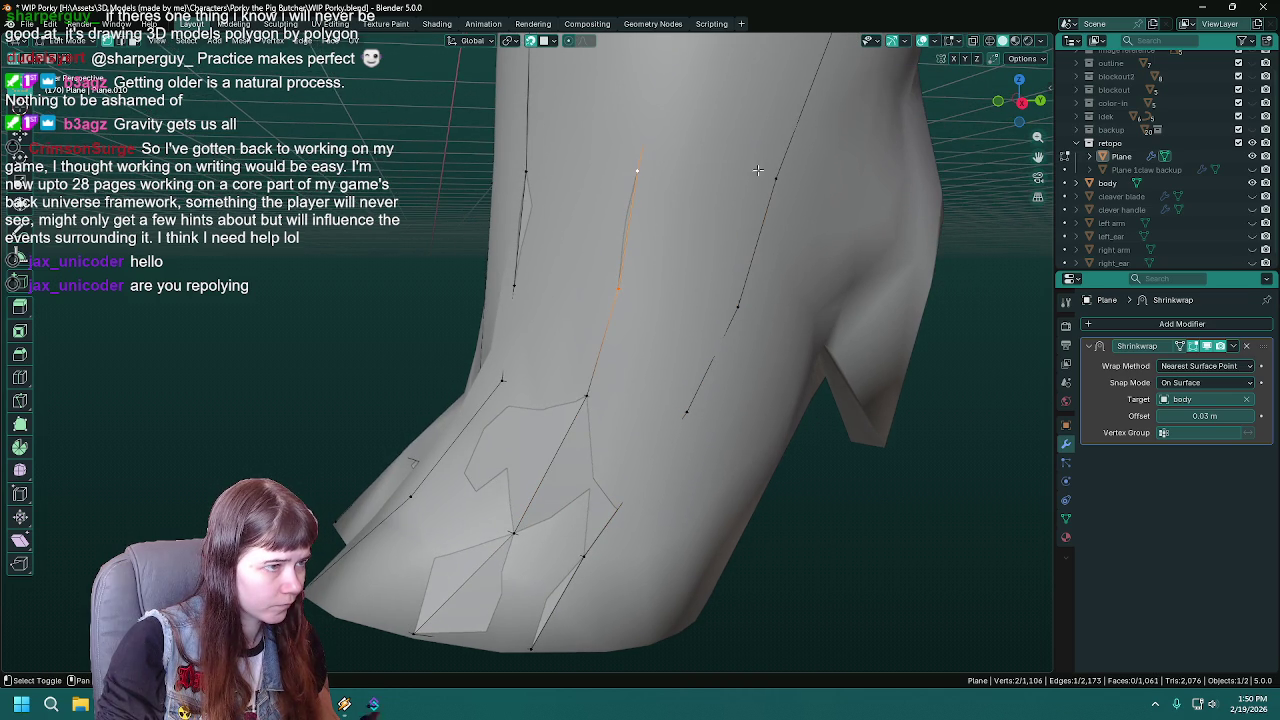
pyautogui.moveTo(734, 303); pyautogui.dragTo(581, 452, button='middle')
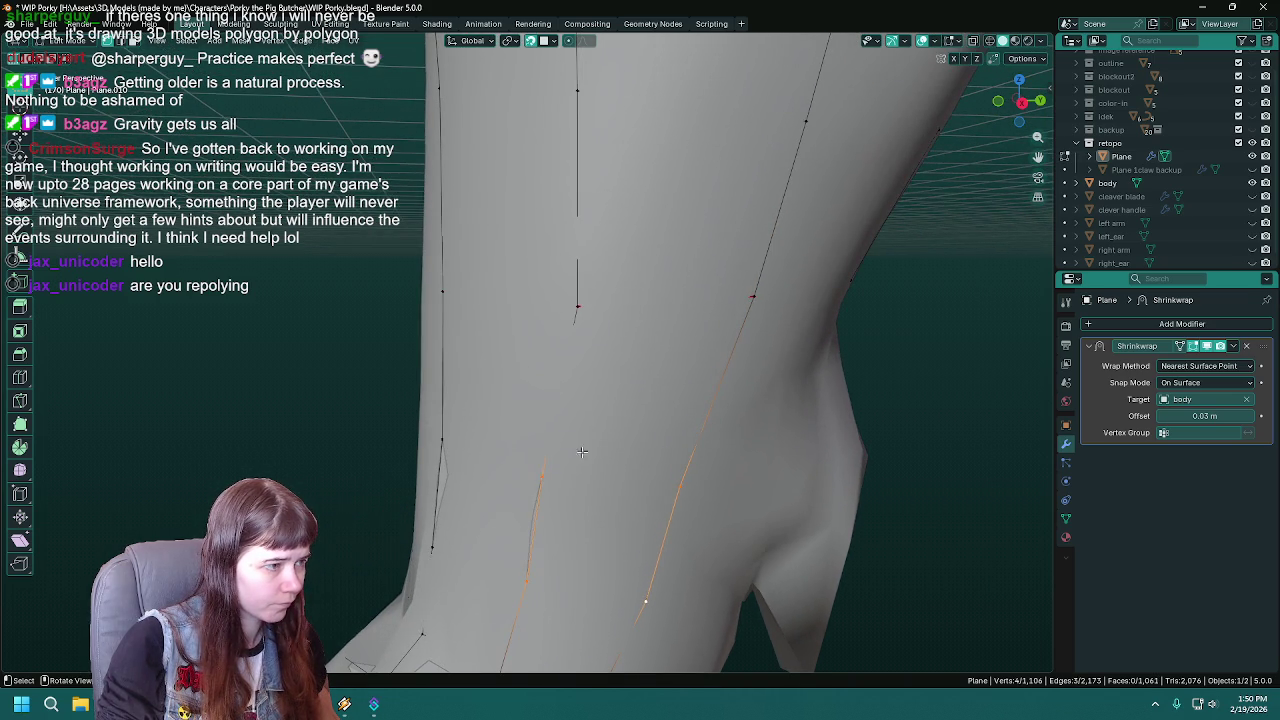
pyautogui.click(543, 472)
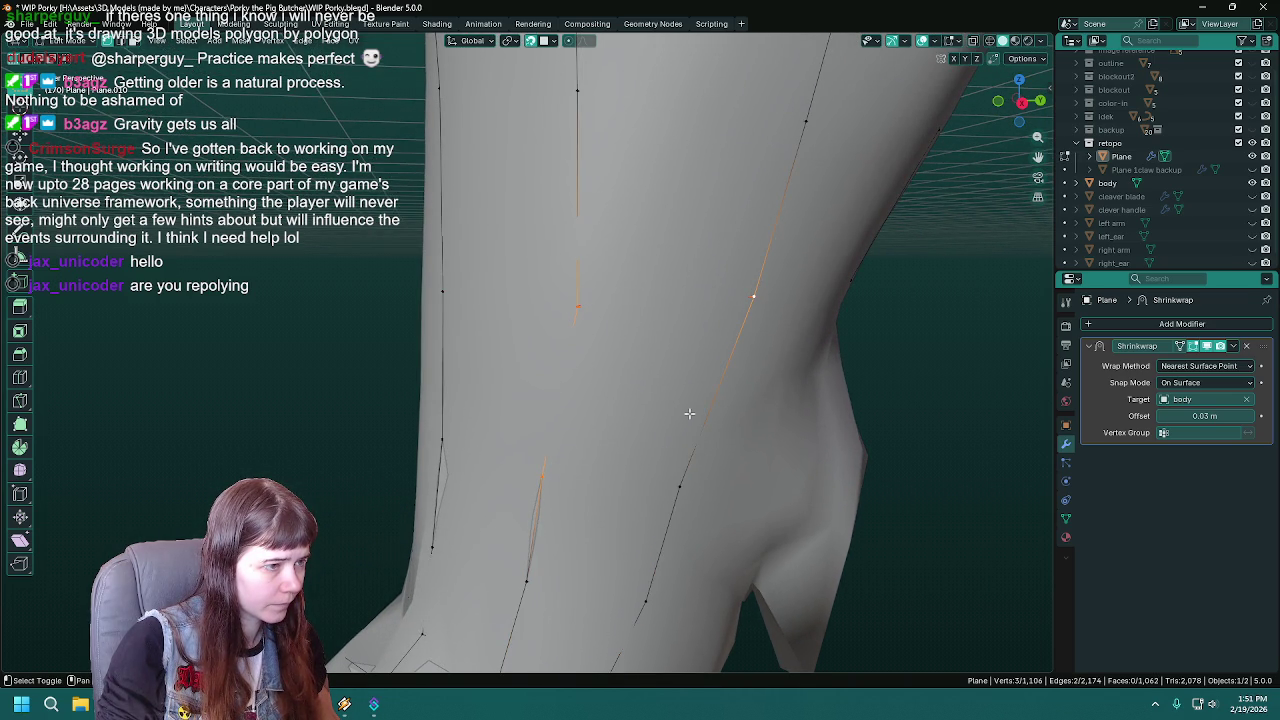
pyautogui.moveTo(707, 562)
pyautogui.mouseDown(button='middle')
pyautogui.moveTo(656, 286)
pyautogui.moveTo(629, 392)
pyautogui.moveTo(427, 585)
pyautogui.moveTo(500, 588)
pyautogui.moveTo(548, 161)
pyautogui.mouseUp(button='middle')
pyautogui.hotkey('ctrl', 's')
# - Move two selected vertices near the hoof bottom into better positions
pyautogui.press('g')
pyautogui.click(511, 595)
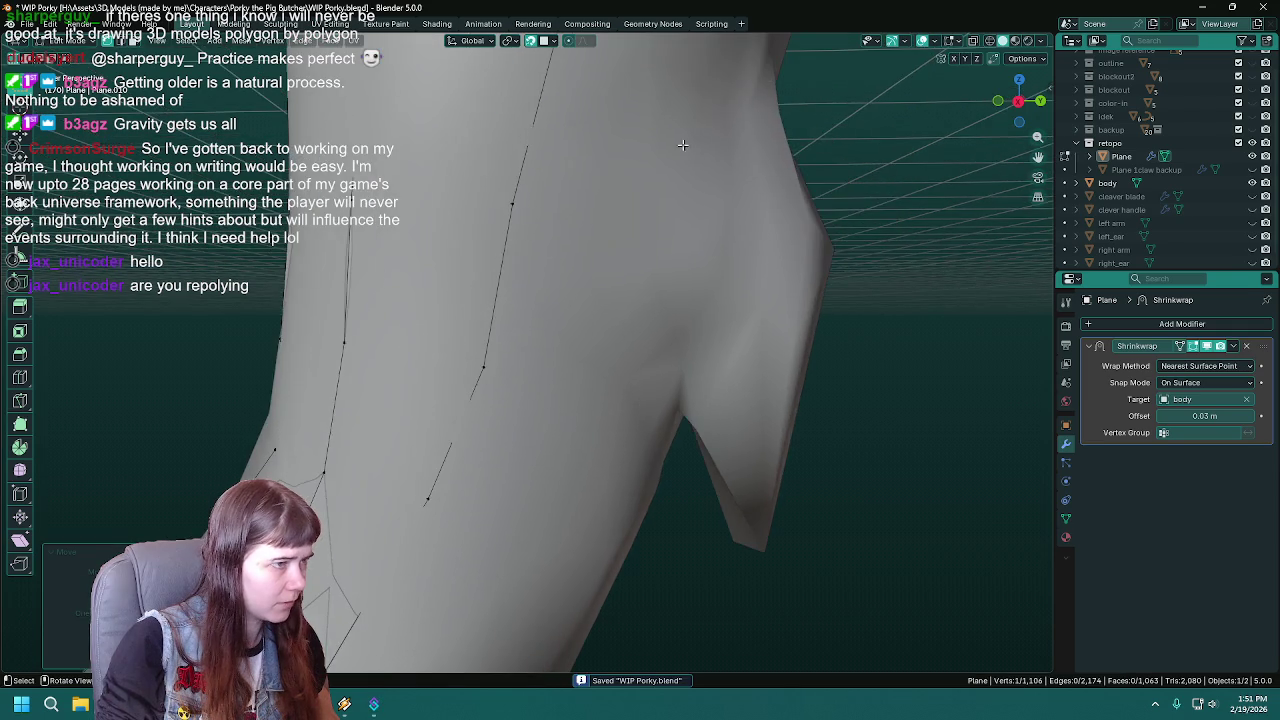
pyautogui.moveTo(586, 416)
pyautogui.mouseDown(button='middle')
pyautogui.moveTo(637, 355)
pyautogui.moveTo(613, 457)
pyautogui.mouseUp(button='middle')
pyautogui.hotkey('ctrl', 's')
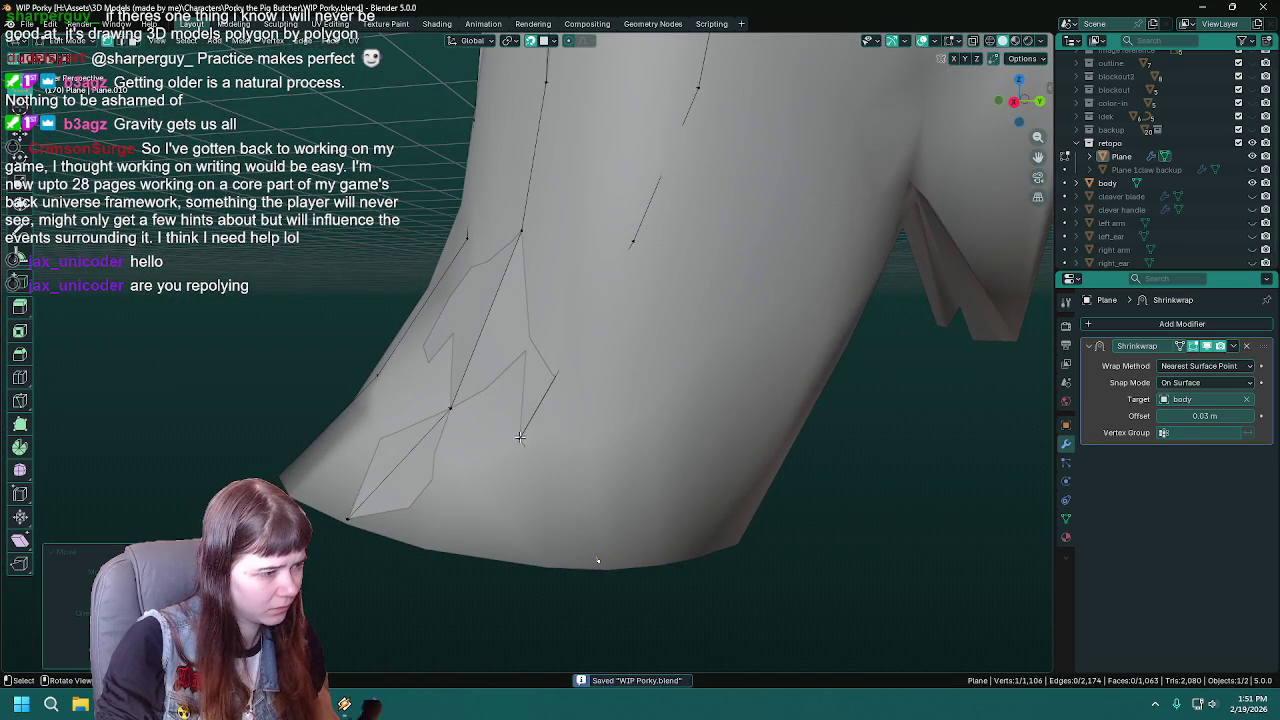
pyautogui.press('g')
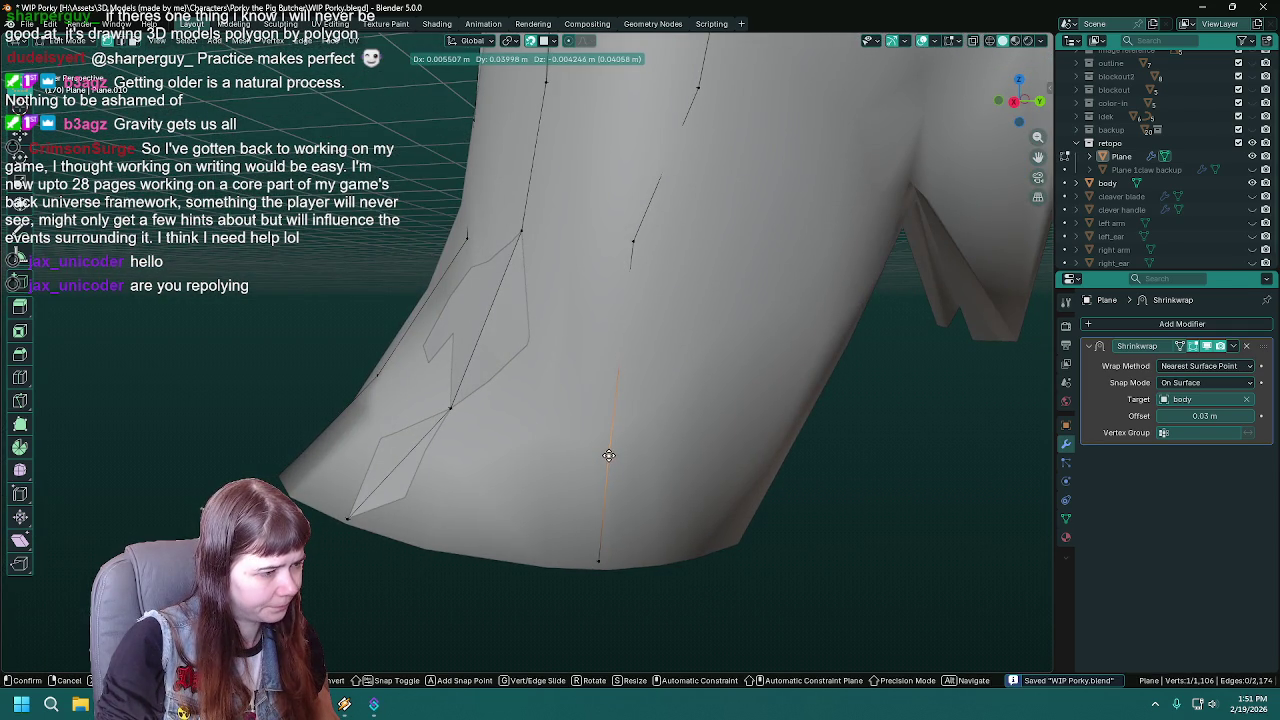
pyautogui.click(608, 456)
pyautogui.moveTo(608, 456); pyautogui.dragTo(650, 447, button='middle')
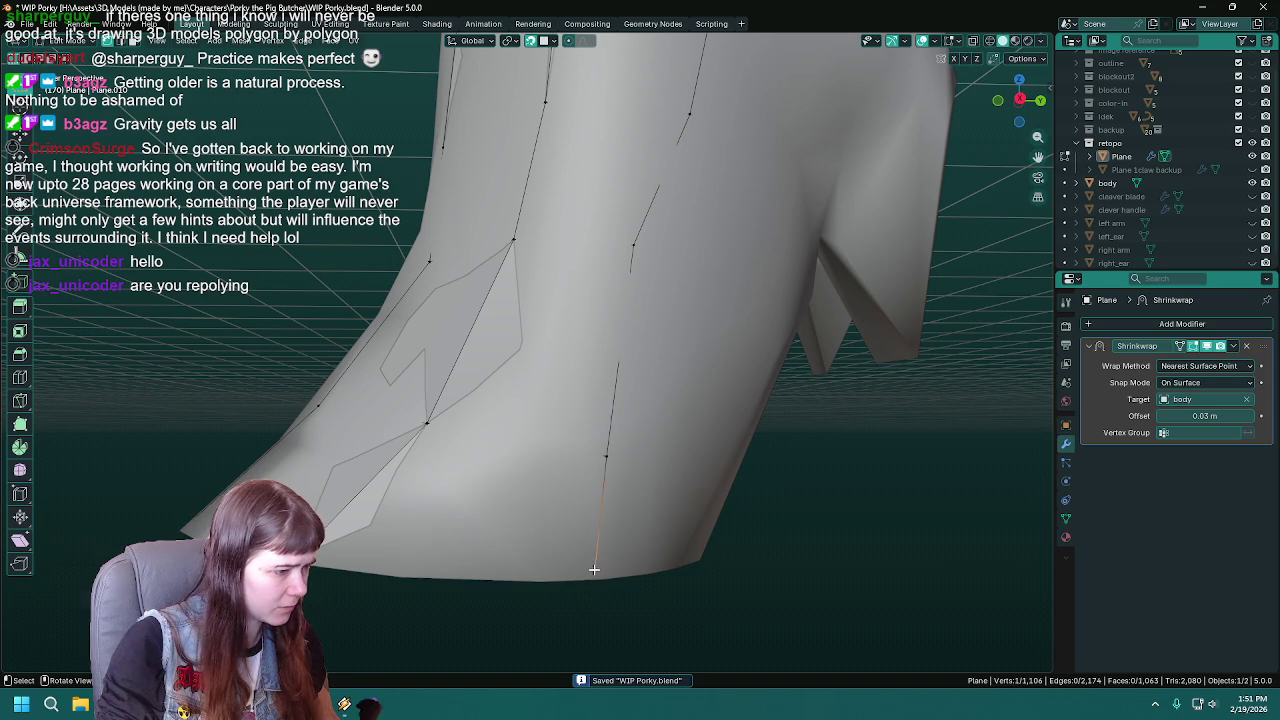
pyautogui.moveTo(594, 530)
pyautogui.keyDown('shift'); pyautogui.mouseDown(button='middle')
pyautogui.moveTo(649, 417)
pyautogui.moveTo(565, 410)
pyautogui.mouseUp(button='middle'); pyautogui.keyUp('shift')
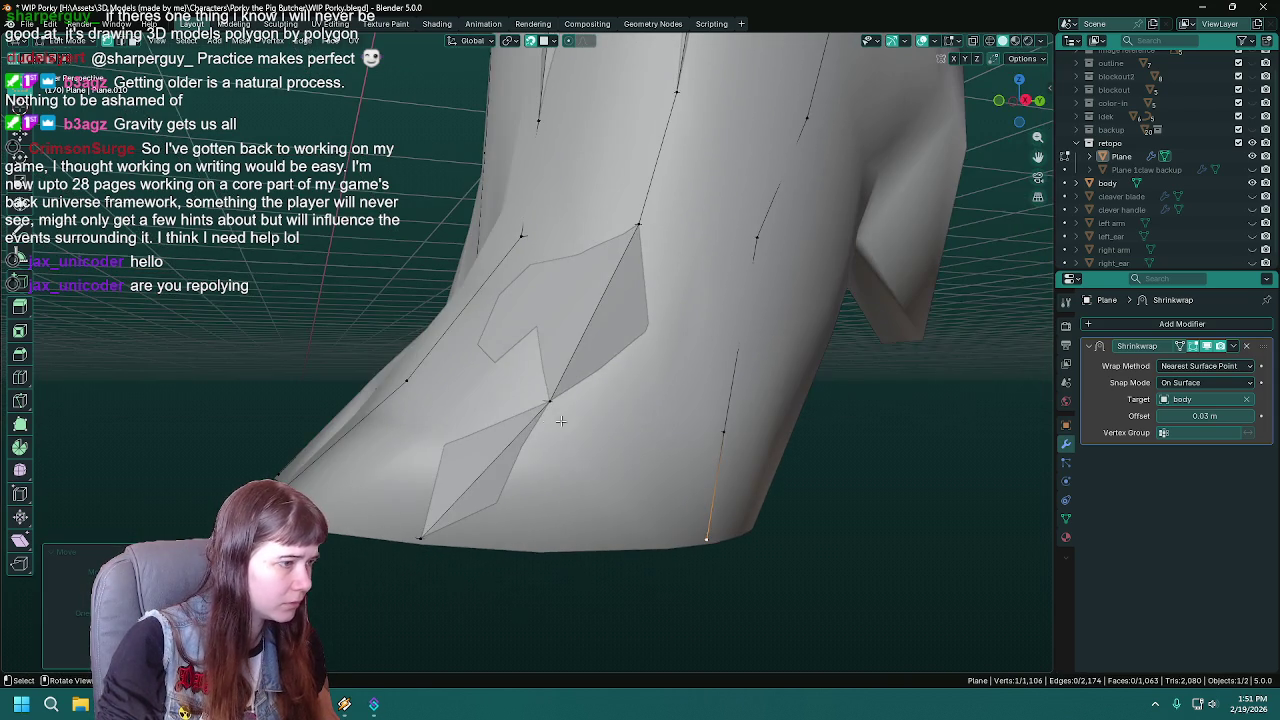
# - Nudge the centre vertex where strands meet slightly up and reposition the bottom-edge vertex
pyautogui.click(565, 410)
pyautogui.press('g')
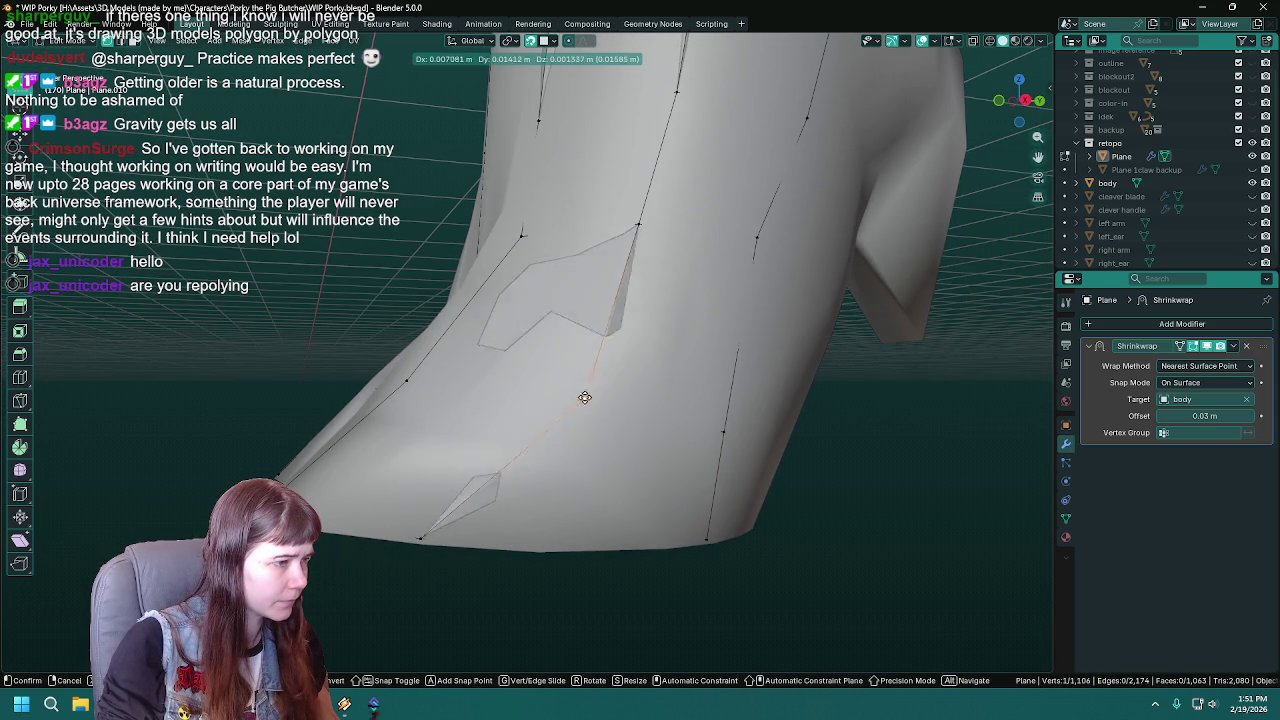
pyautogui.click(585, 397)
pyautogui.click(422, 538)
pyautogui.press('g')
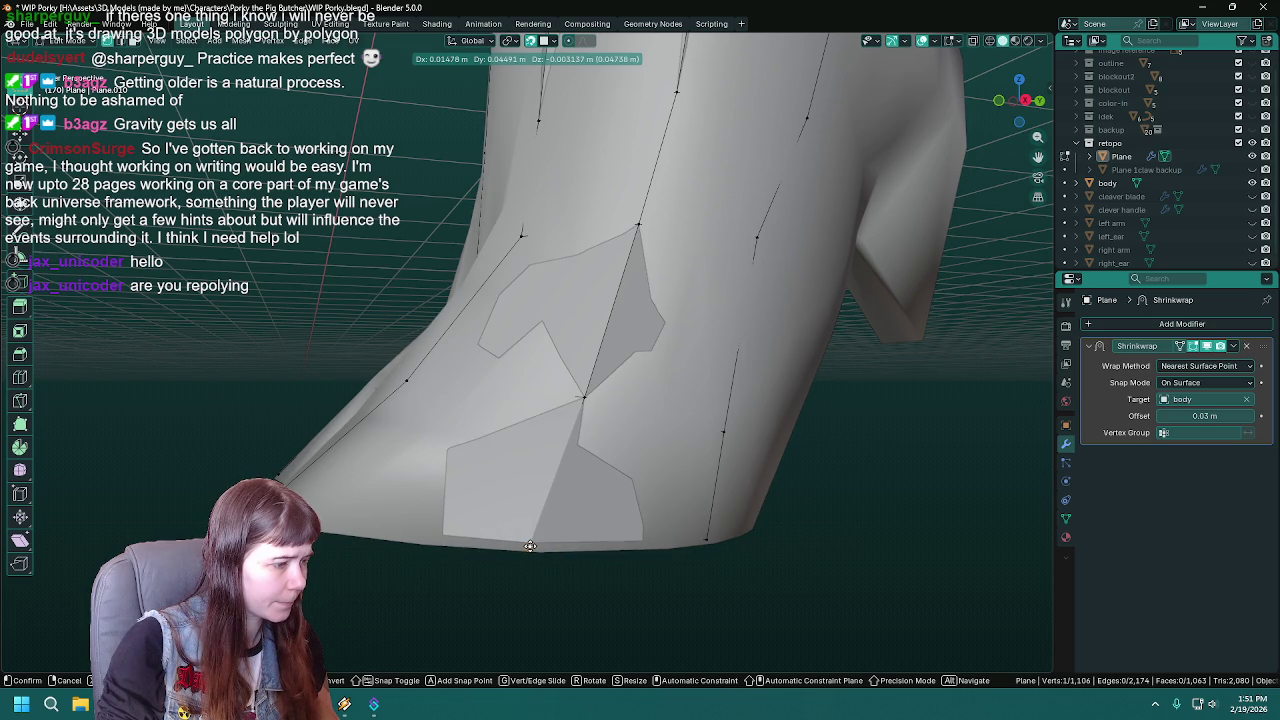
pyautogui.click(530, 546)
pyautogui.moveTo(530, 546)
pyautogui.mouseDown(button='middle')
pyautogui.moveTo(630, 415)
pyautogui.moveTo(575, 372)
pyautogui.moveTo(525, 377)
pyautogui.moveTo(520, 474)
pyautogui.mouseUp(button='middle')
pyautogui.hotkey('ctrl', 's')
# - Adjust another vertex and the strand's lower edge to follow the hoof, then save
pyautogui.press('g')
pyautogui.click(526, 377)
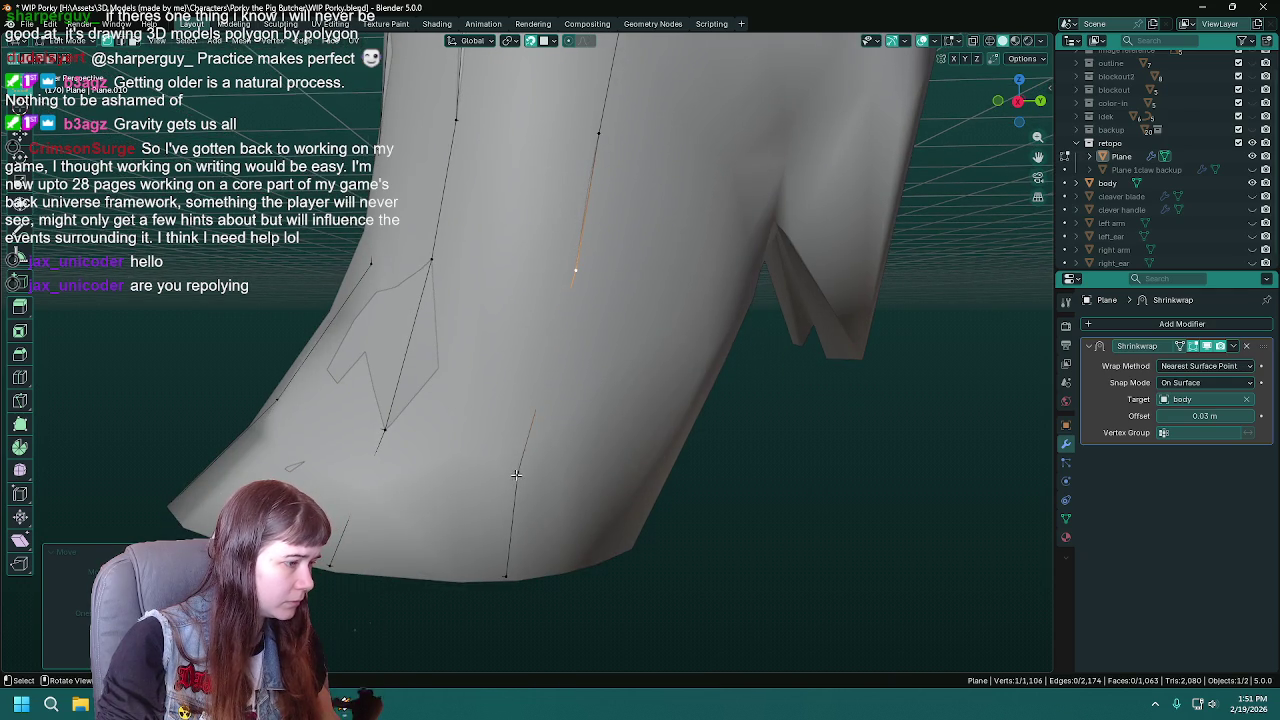
pyautogui.click(516, 474)
pyautogui.press('g')
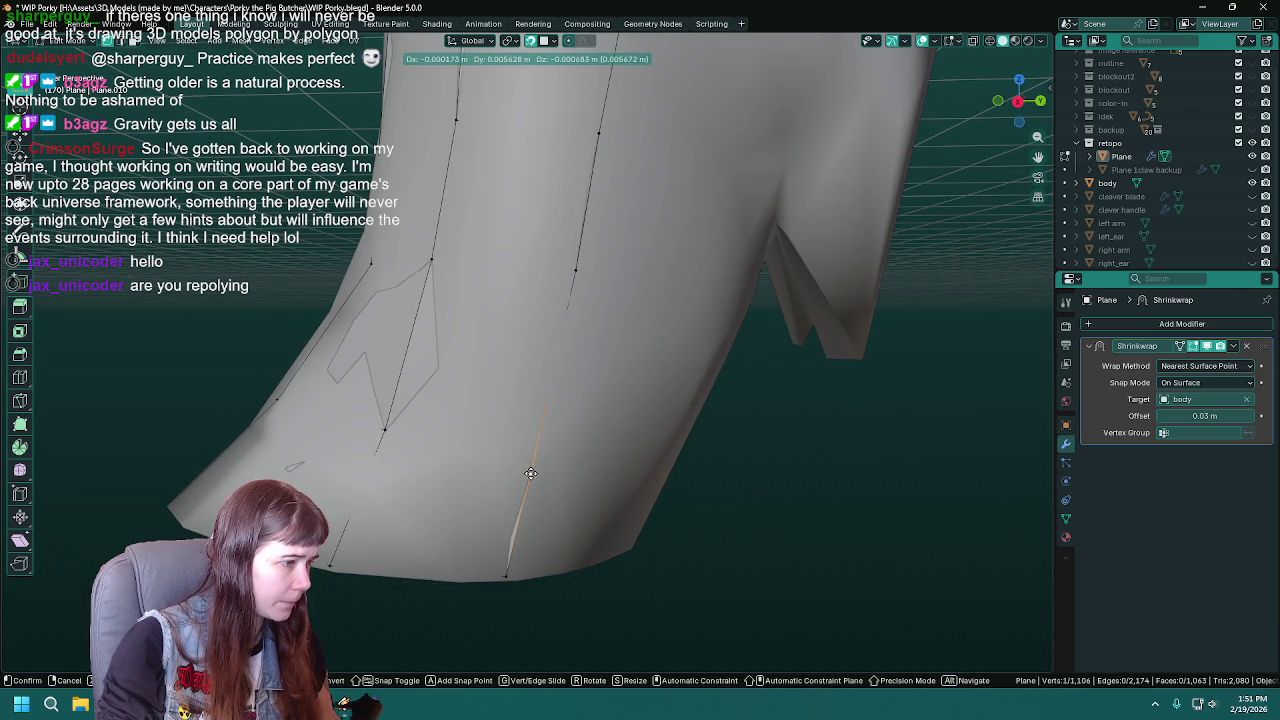
pyautogui.click(530, 473)
pyautogui.moveTo(530, 473); pyautogui.dragTo(551, 467, button='middle')
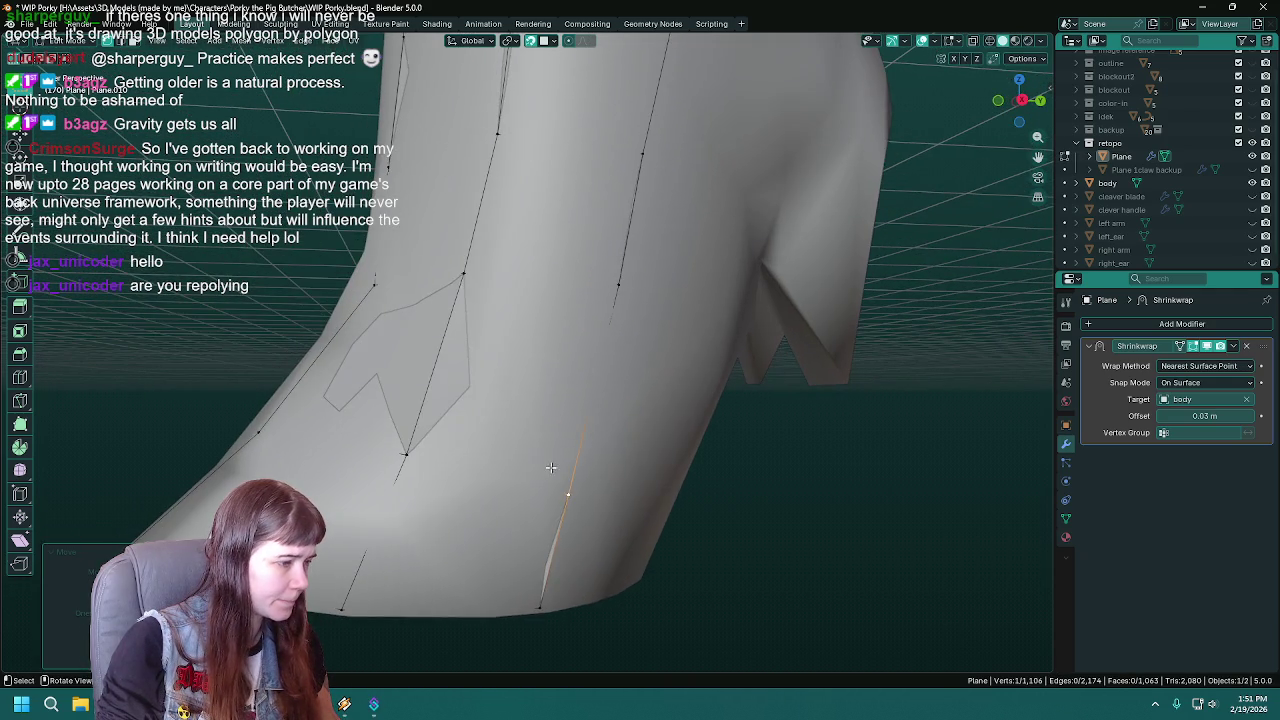
pyautogui.press('g')
pyautogui.click(587, 471)
pyautogui.moveTo(587, 471)
pyautogui.mouseDown(button='middle')
pyautogui.moveTo(698, 397)
pyautogui.moveTo(530, 363)
pyautogui.moveTo(518, 284)
pyautogui.mouseUp(button='middle')
pyautogui.hotkey('ctrl', 's')
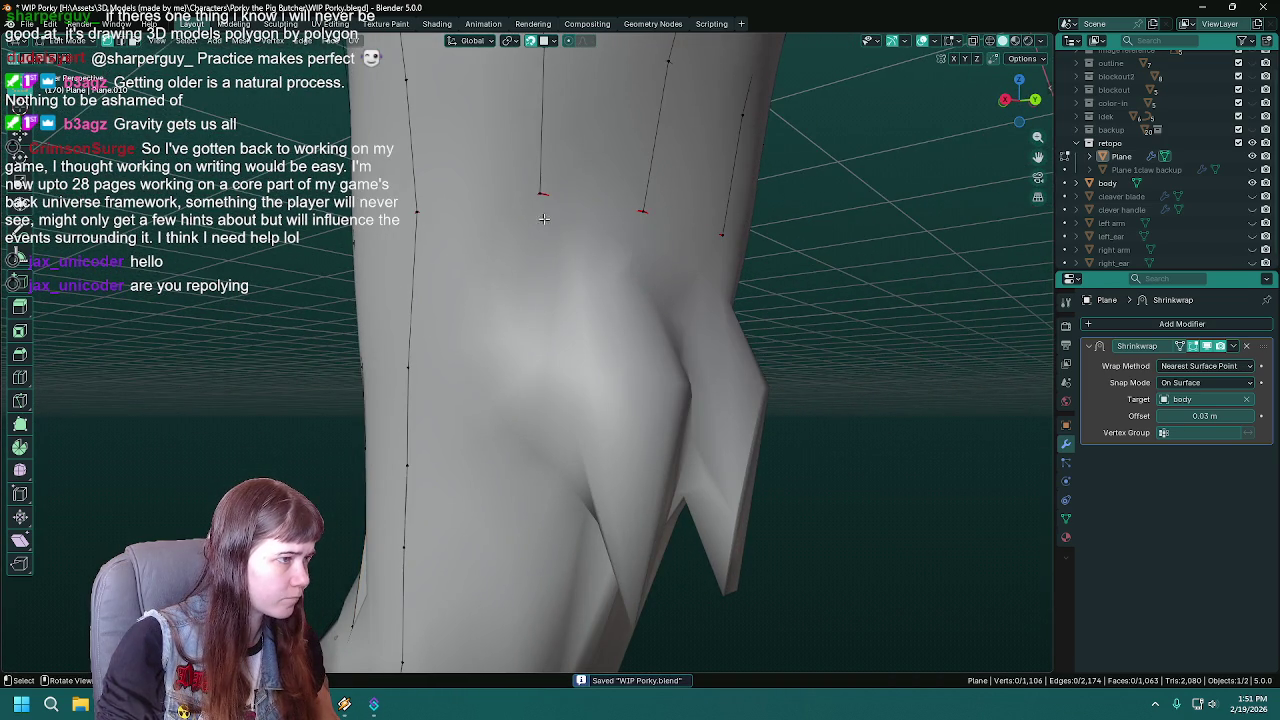
# - Extrude three more strand vertices down the pig's leg, nudging the first onto the surface
pyautogui.moveTo(543, 218); pyautogui.dragTo(568, 217, button='middle')
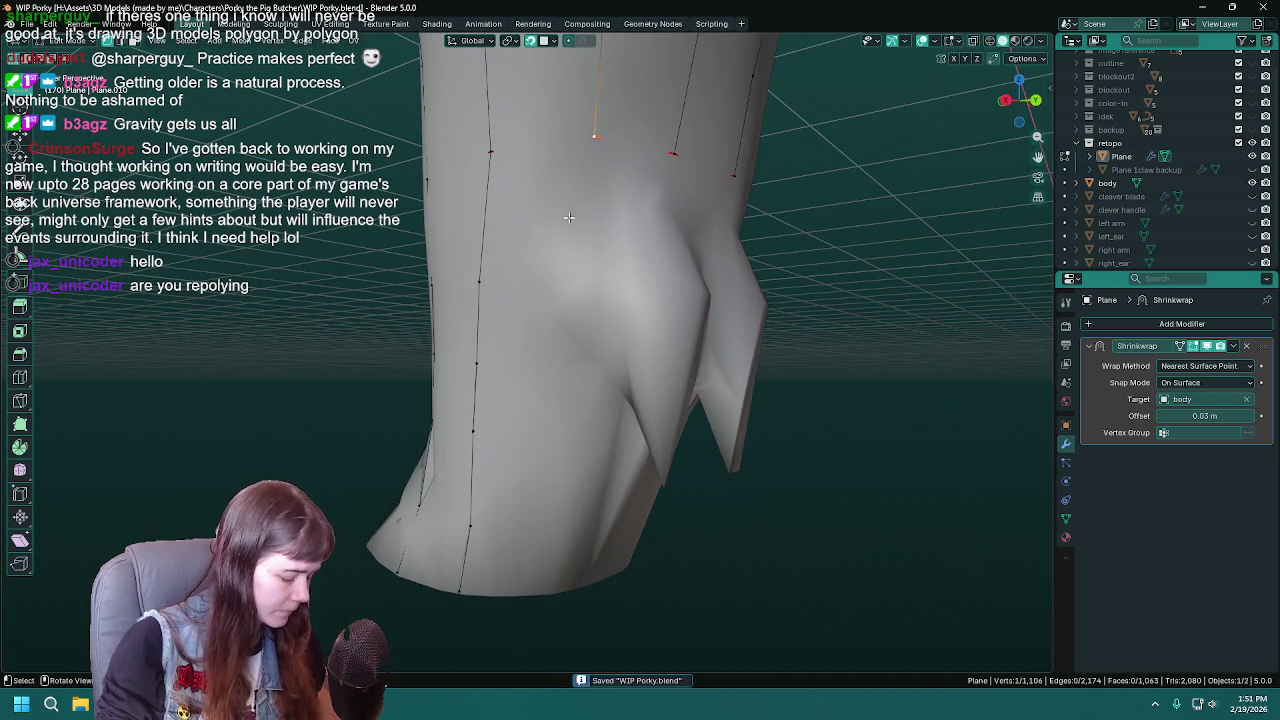
pyautogui.press('e')
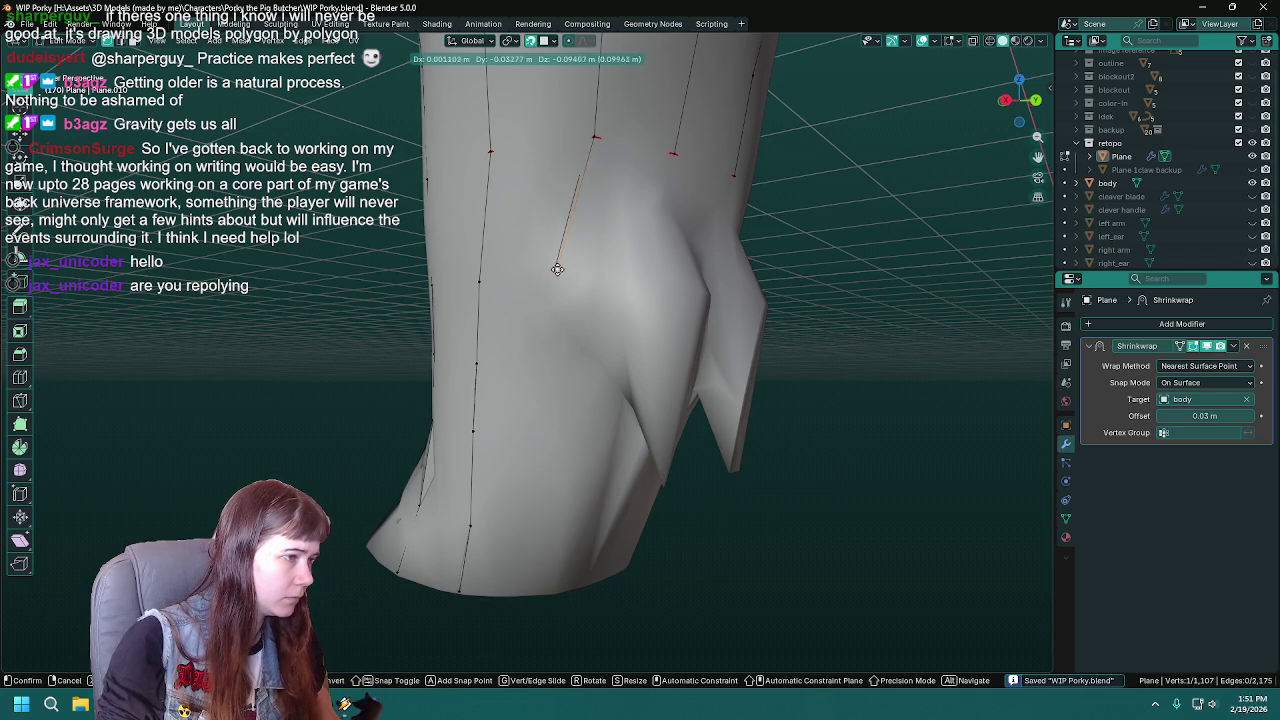
pyautogui.click(565, 268)
pyautogui.moveTo(565, 268)
pyautogui.mouseDown(button='middle')
pyautogui.moveTo(615, 245)
pyautogui.moveTo(597, 267)
pyautogui.mouseUp(button='middle')
pyautogui.press('g')
pyautogui.click(605, 255)
pyautogui.press('e')
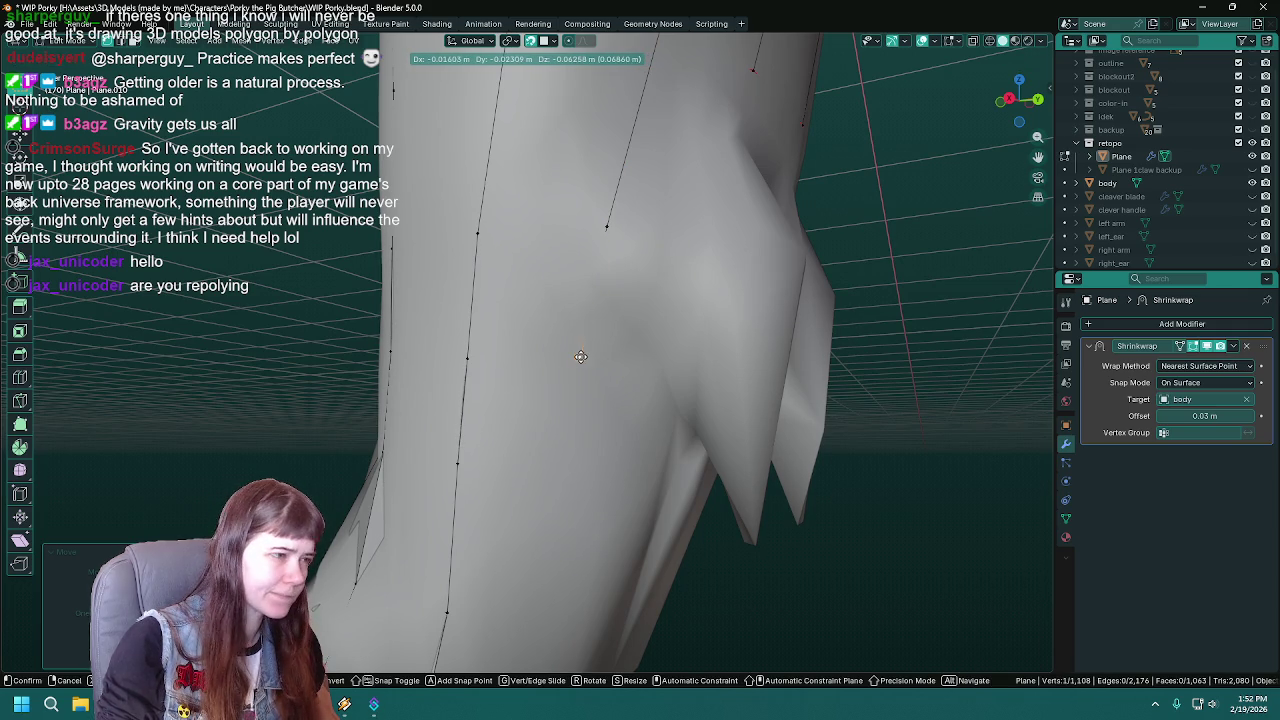
pyautogui.click(597, 285)
pyautogui.press('e')
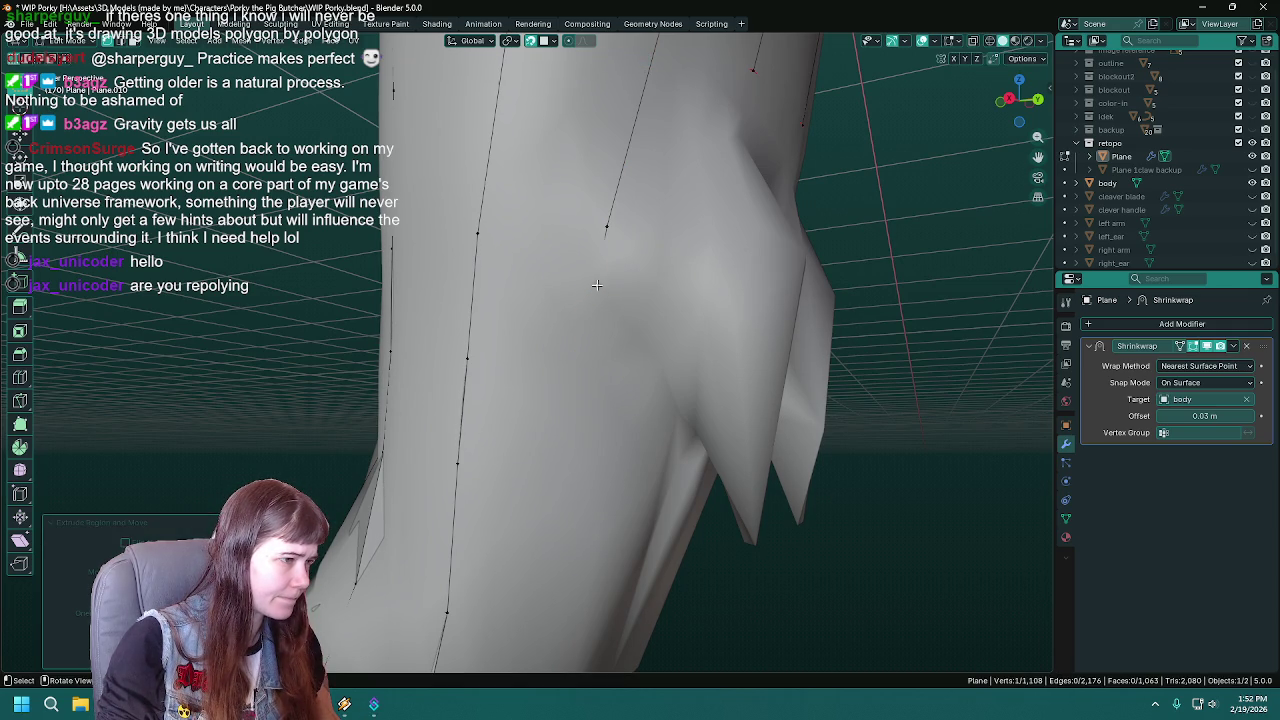
pyautogui.click(584, 355)
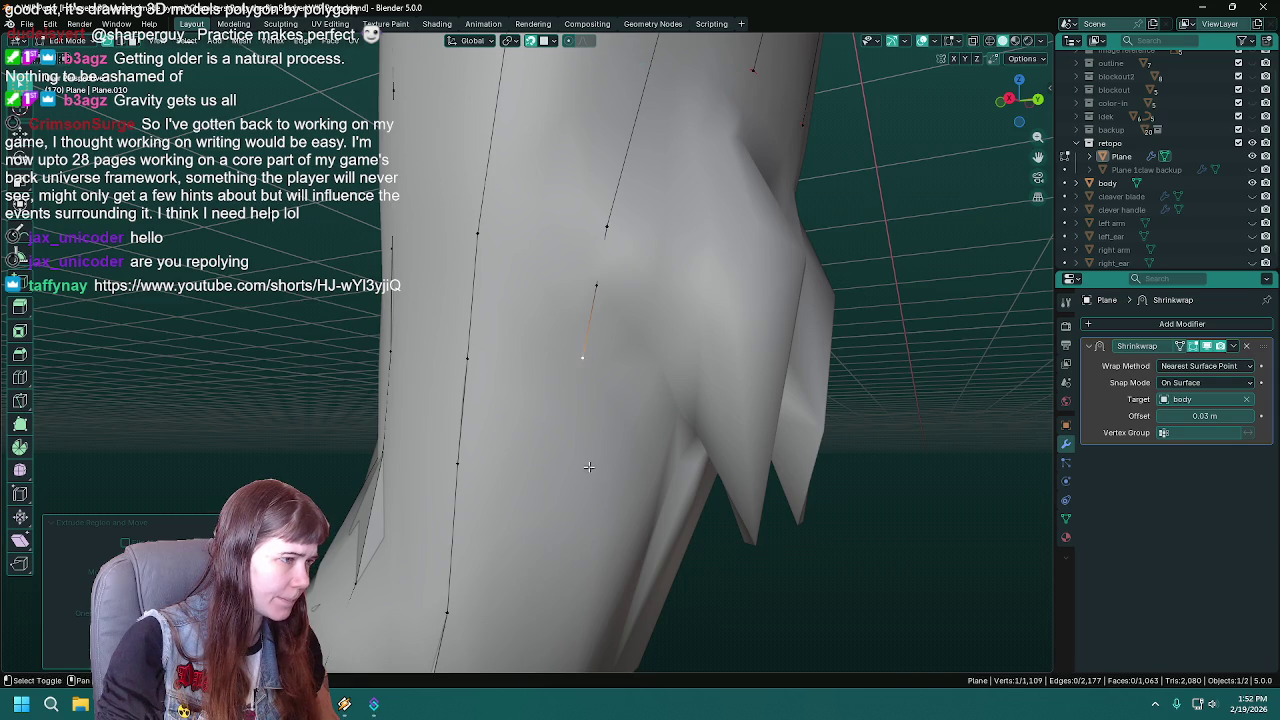
# - Start a new strand at the top of the lower leg, undoing and redoing a misplaced vertex
pyautogui.keyDown('shift'); pyautogui.moveTo(584, 355); pyautogui.dragTo(600, 325, button='middle'); pyautogui.keyUp('shift')
pyautogui.moveTo(609, 175); pyautogui.dragTo(633, 235, button='middle')
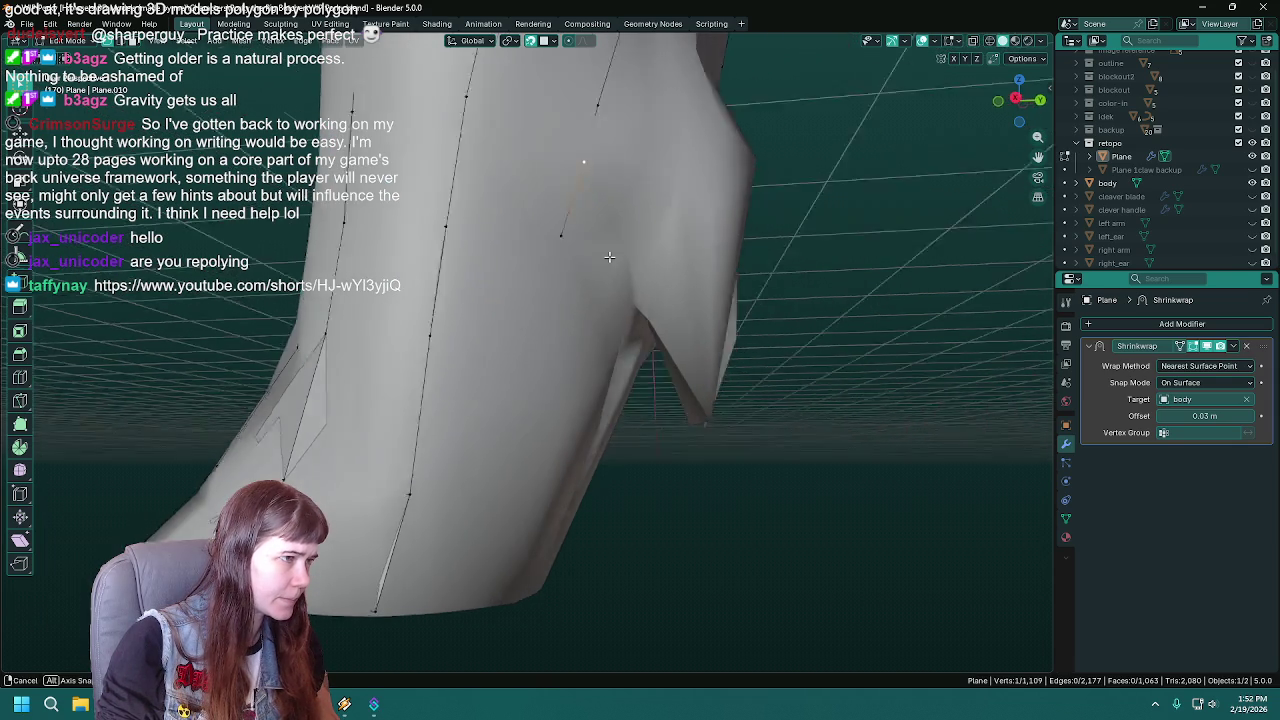
pyautogui.press('e')
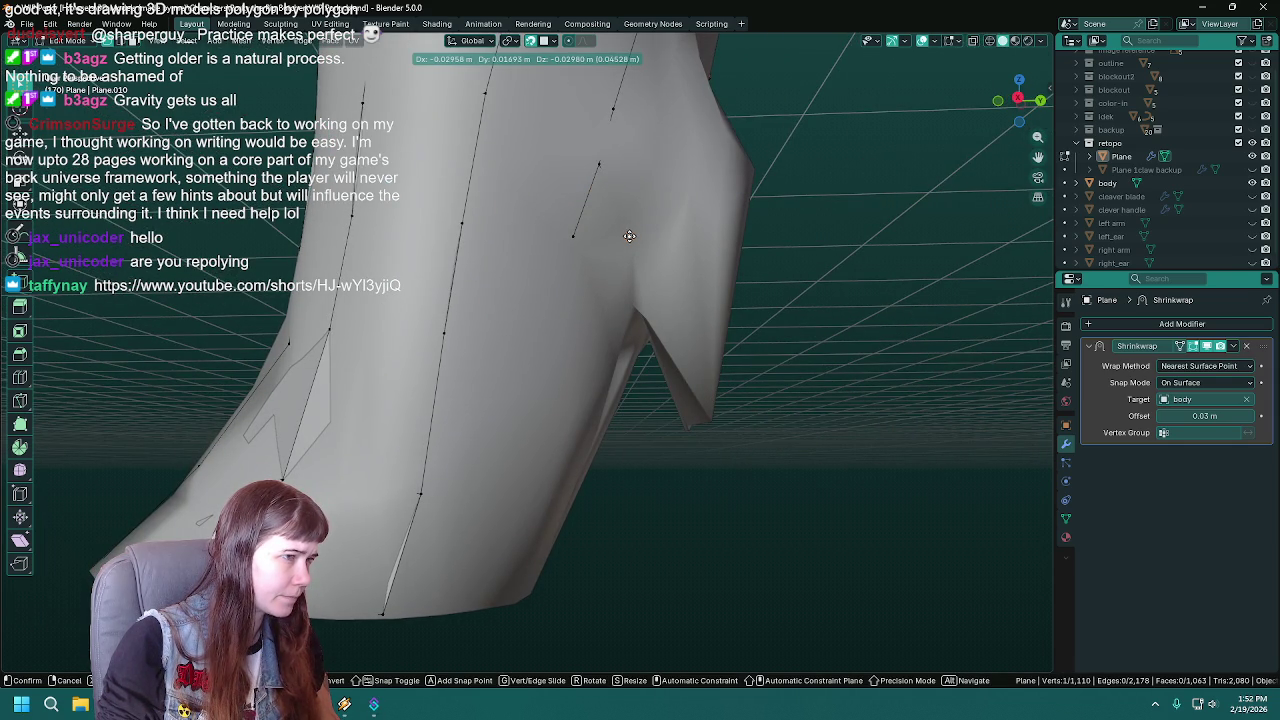
pyautogui.click(629, 236)
pyautogui.moveTo(629, 236)
pyautogui.mouseDown(button='middle')
pyautogui.moveTo(557, 407)
pyautogui.moveTo(600, 283)
pyautogui.mouseUp(button='middle')
pyautogui.hotkey('ctrl', 'z')
pyautogui.moveTo(591, 351); pyautogui.dragTo(653, 237, button='middle')
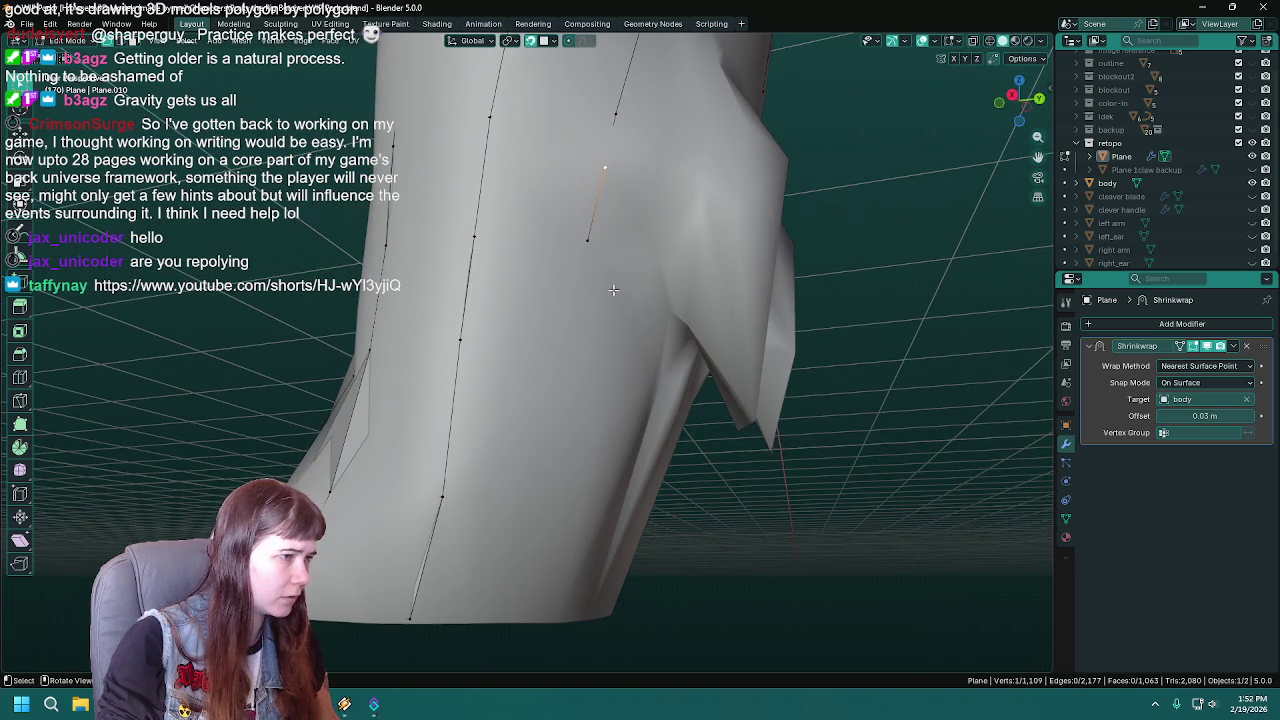
pyautogui.press('e')
pyautogui.click(653, 237)
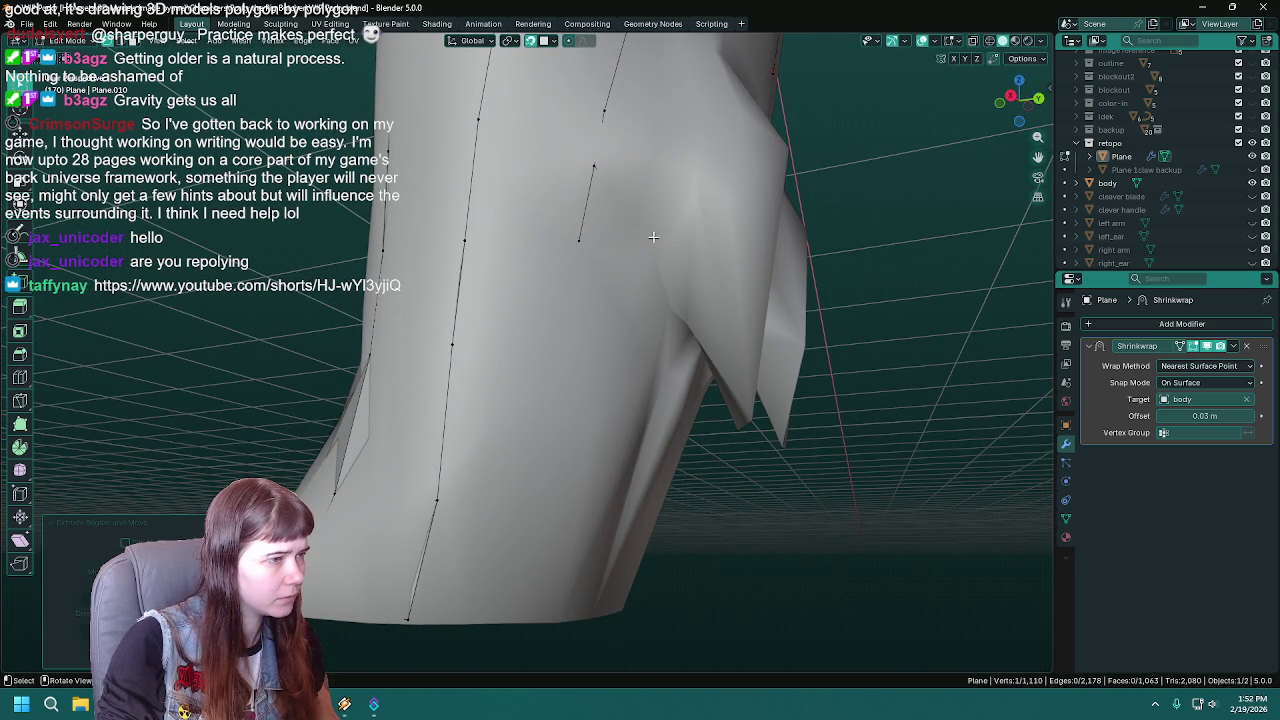
# - Extrude three more vertices down the strand to the leg's bottom edge
pyautogui.press('e')
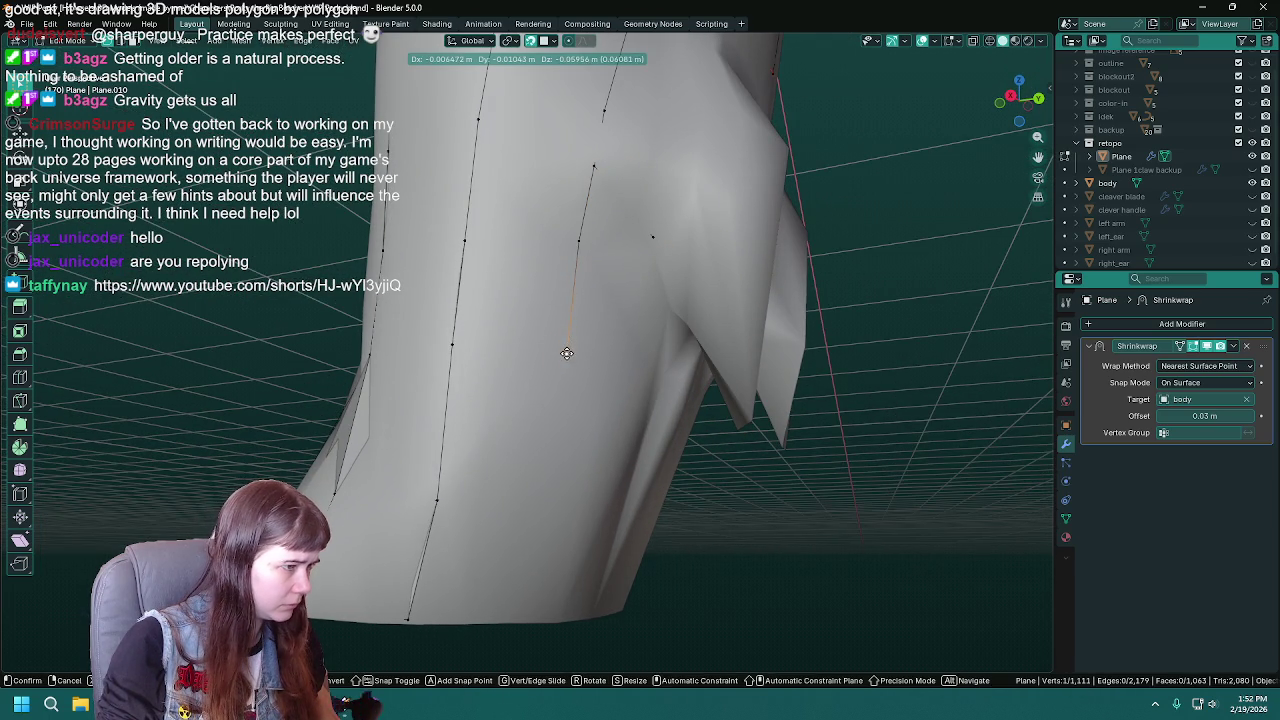
pyautogui.click(567, 353)
pyautogui.press('e')
pyautogui.click(556, 505)
pyautogui.press('e')
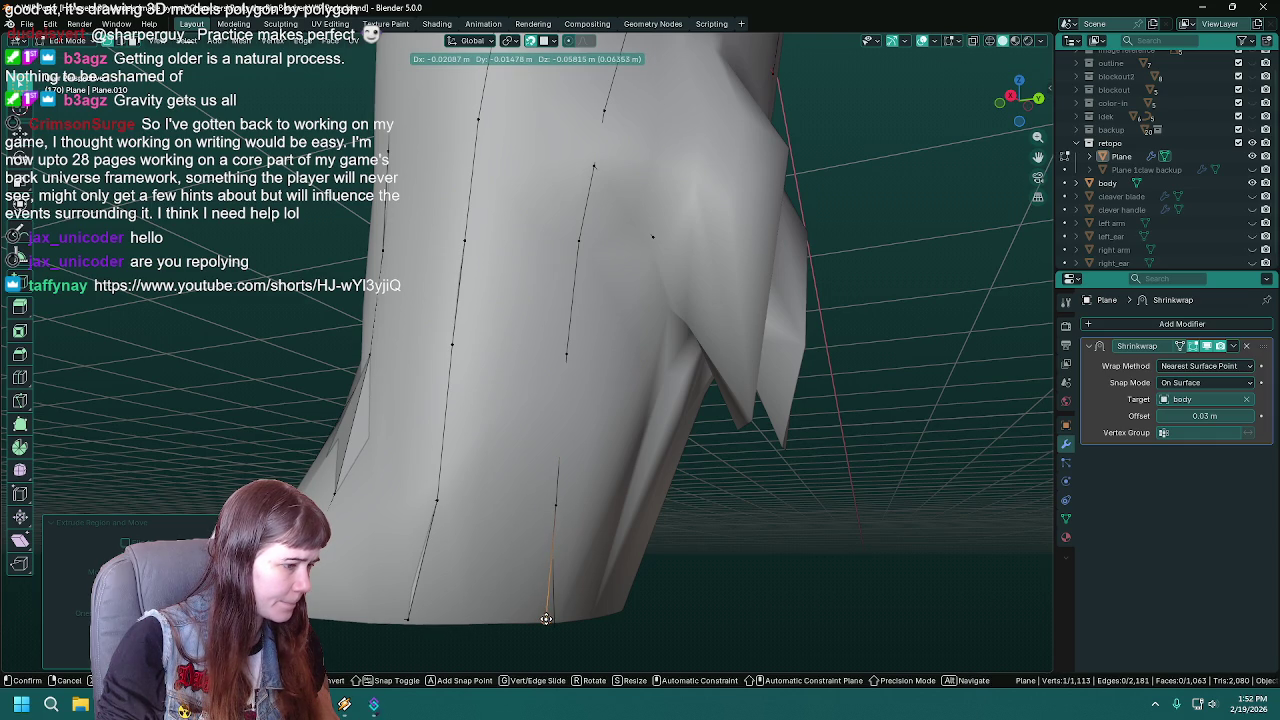
pyautogui.click(548, 619)
# - Fill a face between the new strand and the neighbouring strand's bottom vertices
pyautogui.keyDown('shift'); pyautogui.click(408, 620); pyautogui.keyUp('shift')
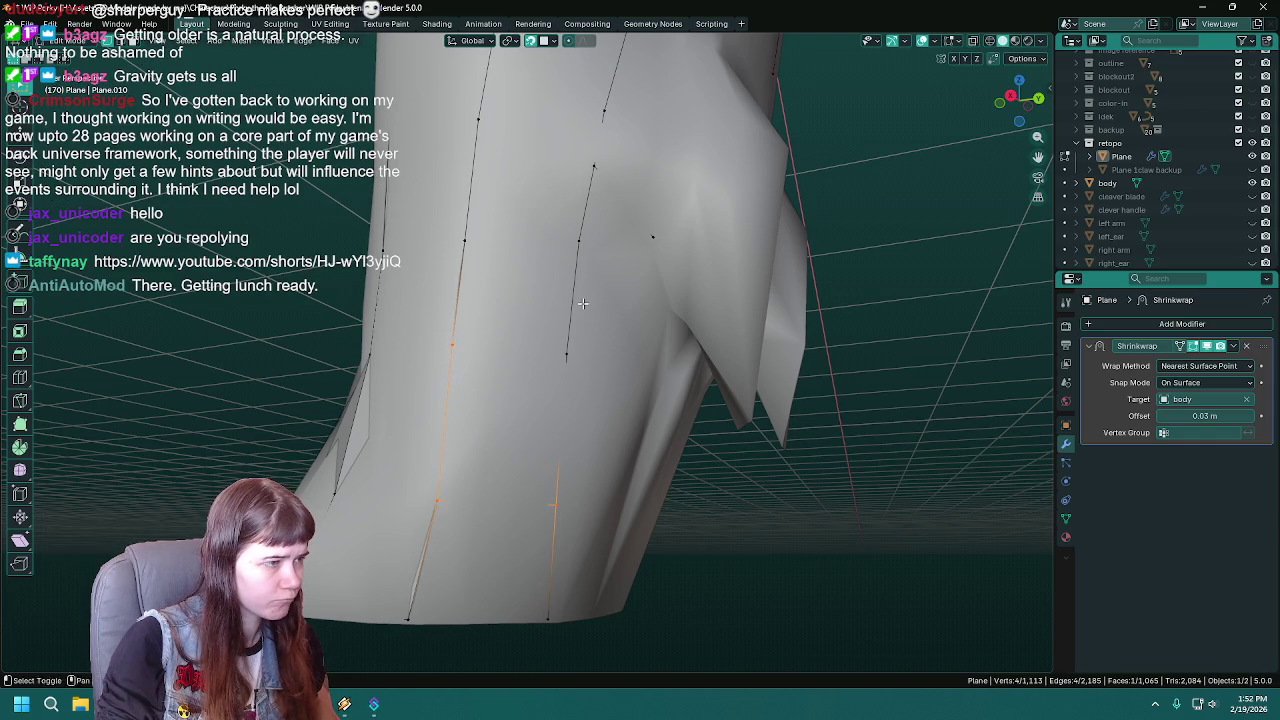
pyautogui.moveTo(583, 303); pyautogui.dragTo(565, 418, button='middle')
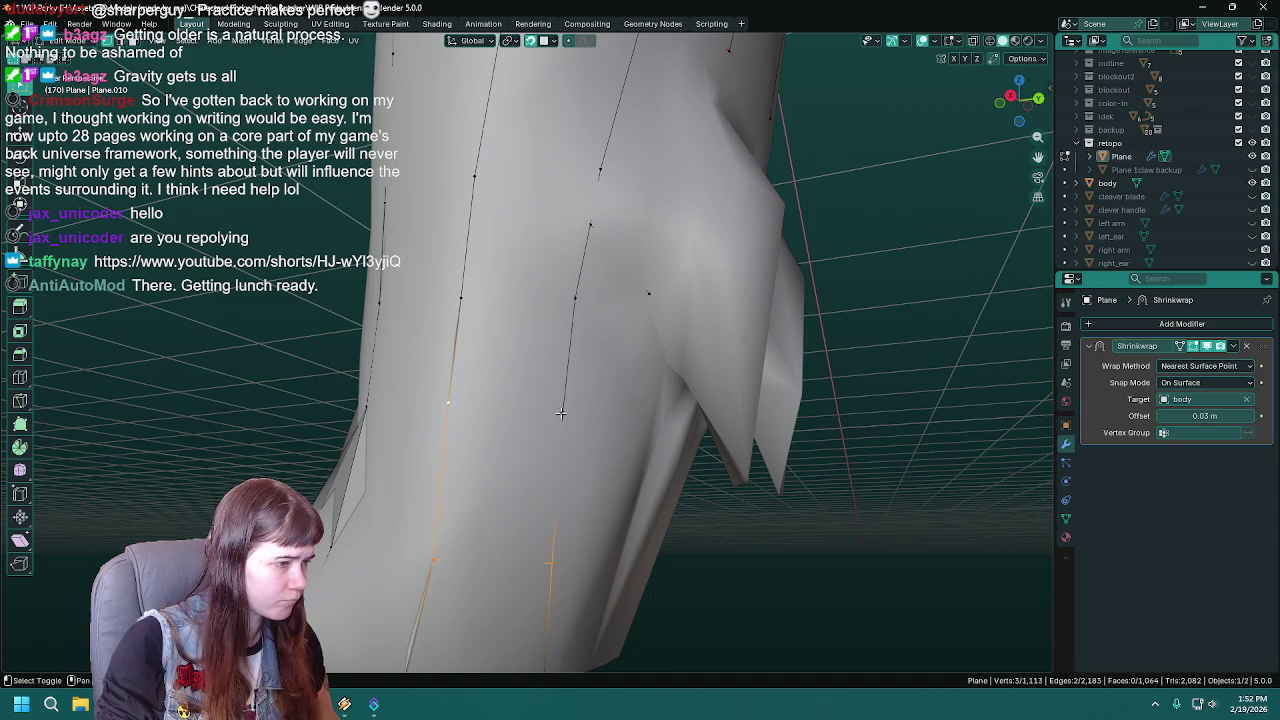
pyautogui.click(466, 305)
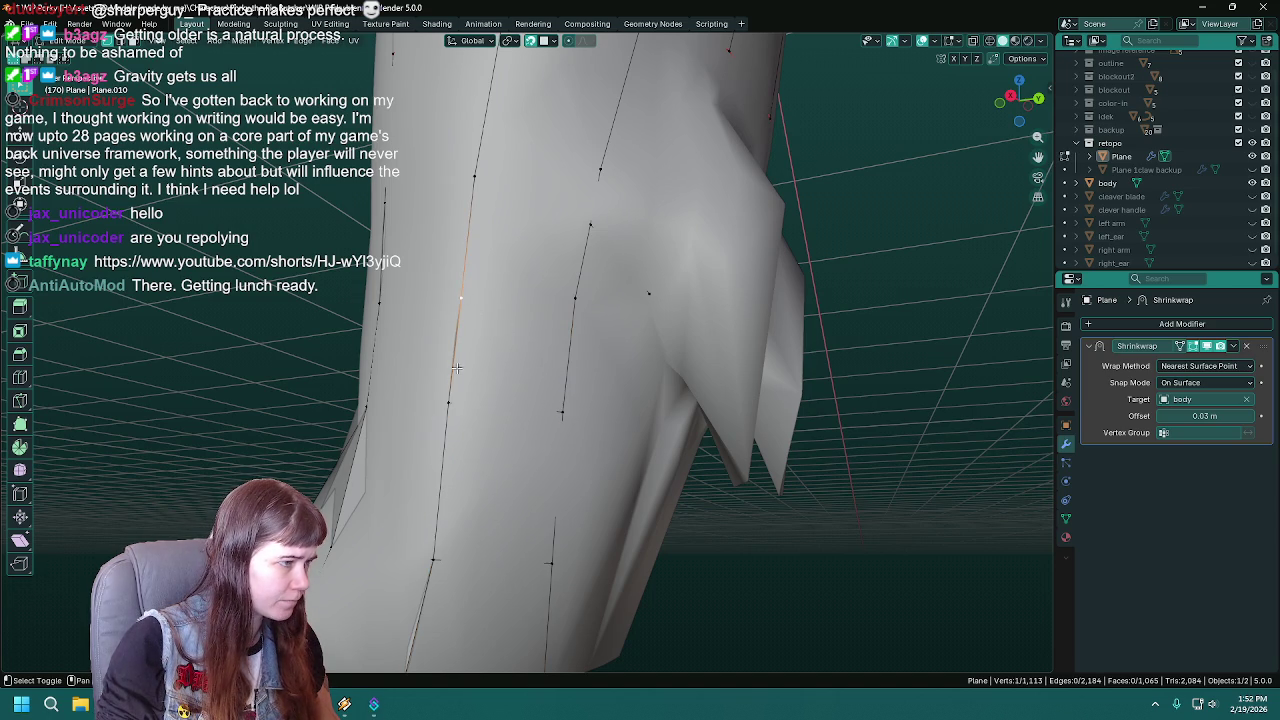
pyautogui.press('f')
pyautogui.moveTo(577, 296); pyautogui.dragTo(591, 287, button='middle')
# - Reposition a strand vertex and save WIP Porky.blend
pyautogui.click(589, 289)
pyautogui.moveTo(630, 373)
pyautogui.mouseDown(button='middle')
pyautogui.moveTo(623, 277)
pyautogui.moveTo(577, 246)
pyautogui.moveTo(530, 263)
pyautogui.moveTo(538, 333)
pyautogui.mouseUp(button='middle')
pyautogui.press('g')
pyautogui.click(570, 245)
pyautogui.hotkey('ctrl', 's')
pyautogui.keyDown('shift'); pyautogui.click(456, 262); pyautogui.keyUp('shift')
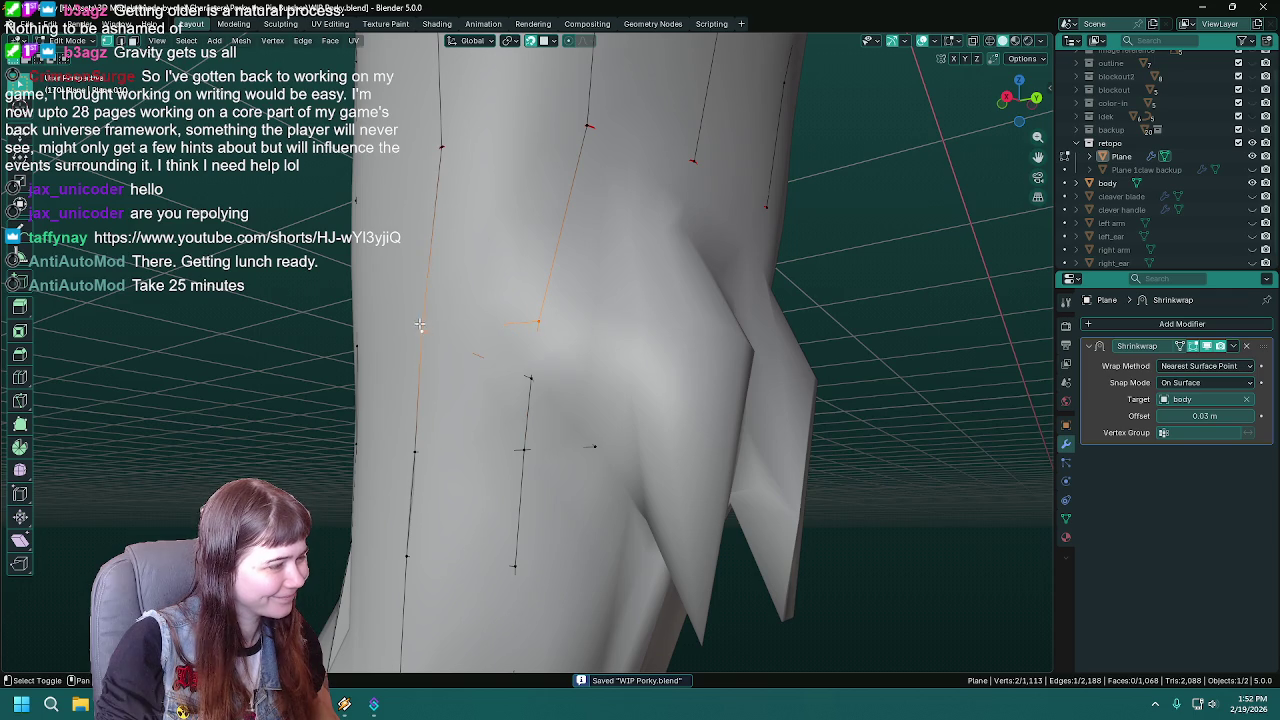
# - Fill a face between the upper strand vertices near the crotch and move a vertex into place
pyautogui.keyDown('shift'); pyautogui.click(443, 151); pyautogui.keyUp('shift')
pyautogui.keyDown('shift'); pyautogui.click(589, 124); pyautogui.keyUp('shift')
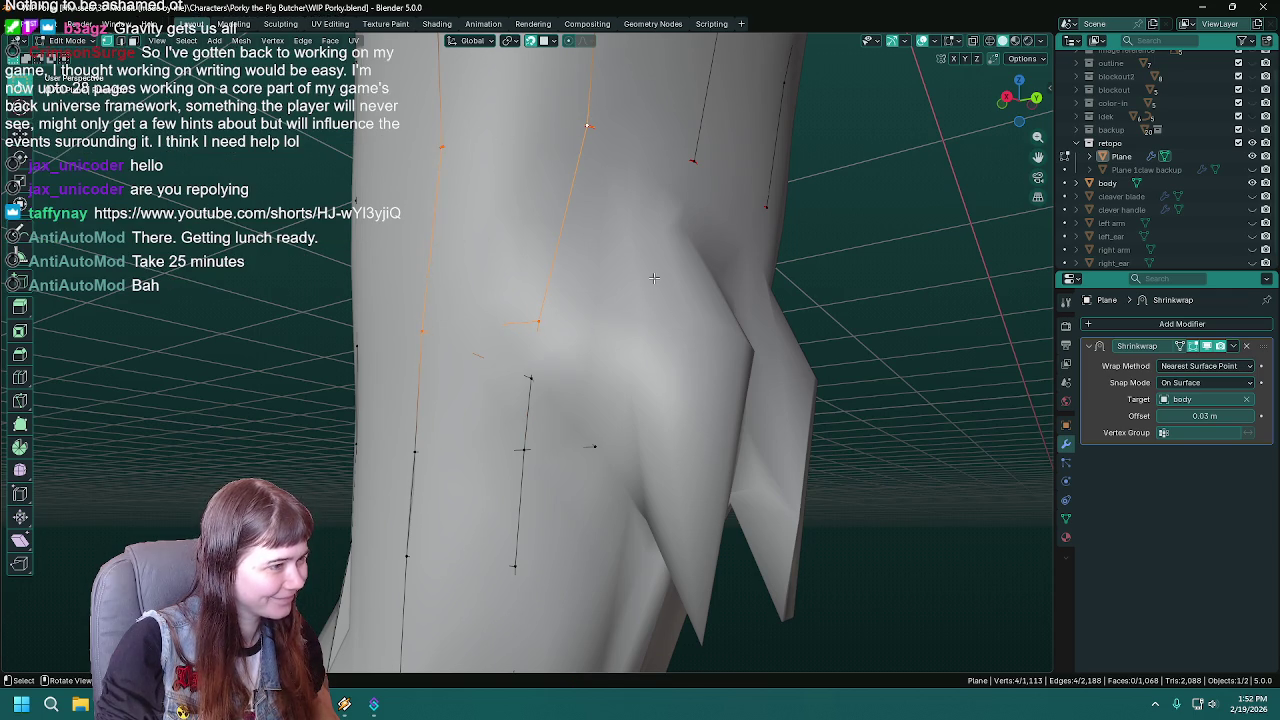
pyautogui.moveTo(625, 273); pyautogui.dragTo(617, 273, button='middle')
pyautogui.hotkey('ctrl', 's')
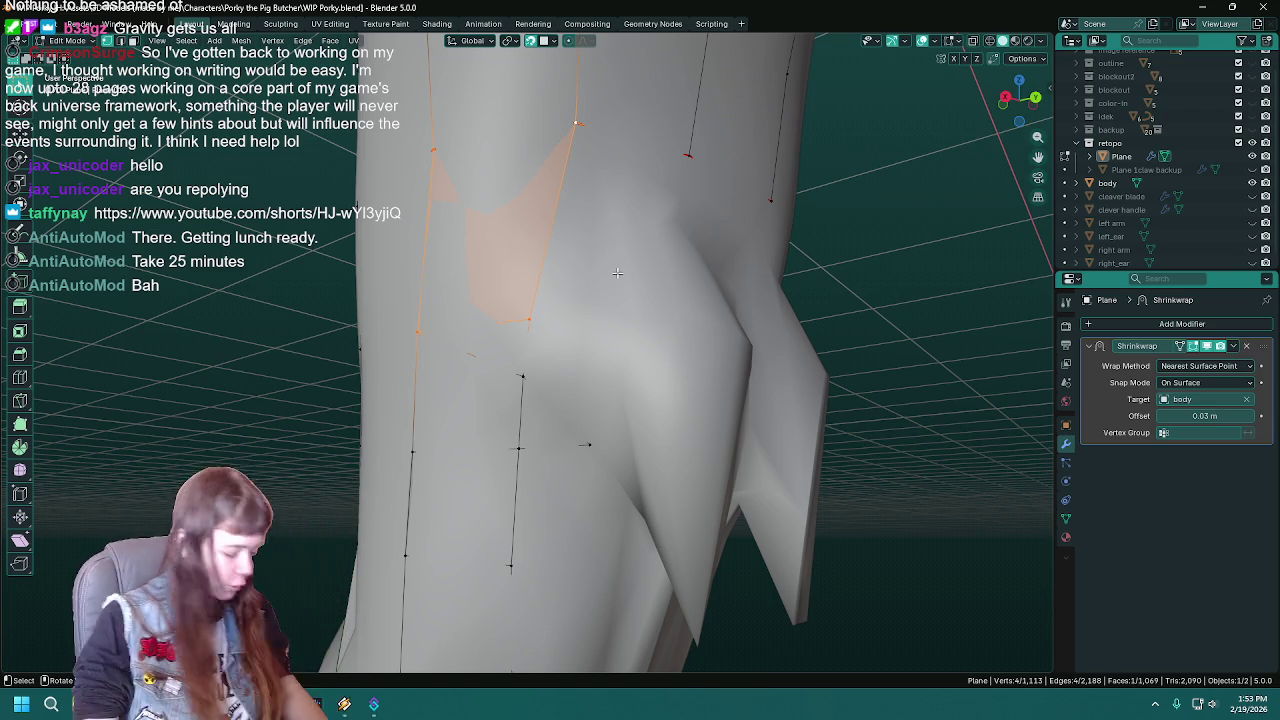
pyautogui.hotkey('ctrl', 's')
pyautogui.moveTo(617, 272)
pyautogui.mouseDown(button='middle')
pyautogui.moveTo(549, 256)
pyautogui.moveTo(497, 329)
pyautogui.moveTo(609, 252)
pyautogui.moveTo(543, 278)
pyautogui.moveTo(502, 213)
pyautogui.mouseUp(button='middle')
pyautogui.press('g')
pyautogui.click(539, 282)
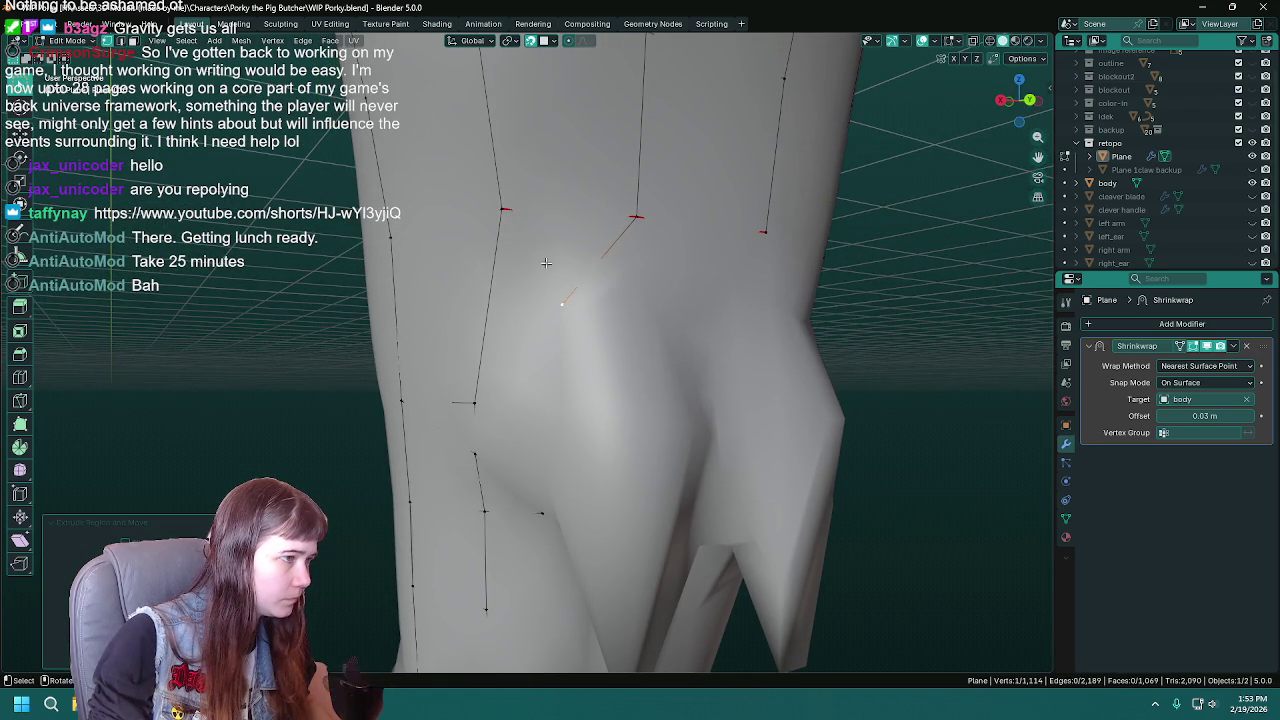
# - Fill a face between the two selected strand vertices and save
pyautogui.keyDown('shift'); pyautogui.click(502, 213); pyautogui.keyUp('shift')
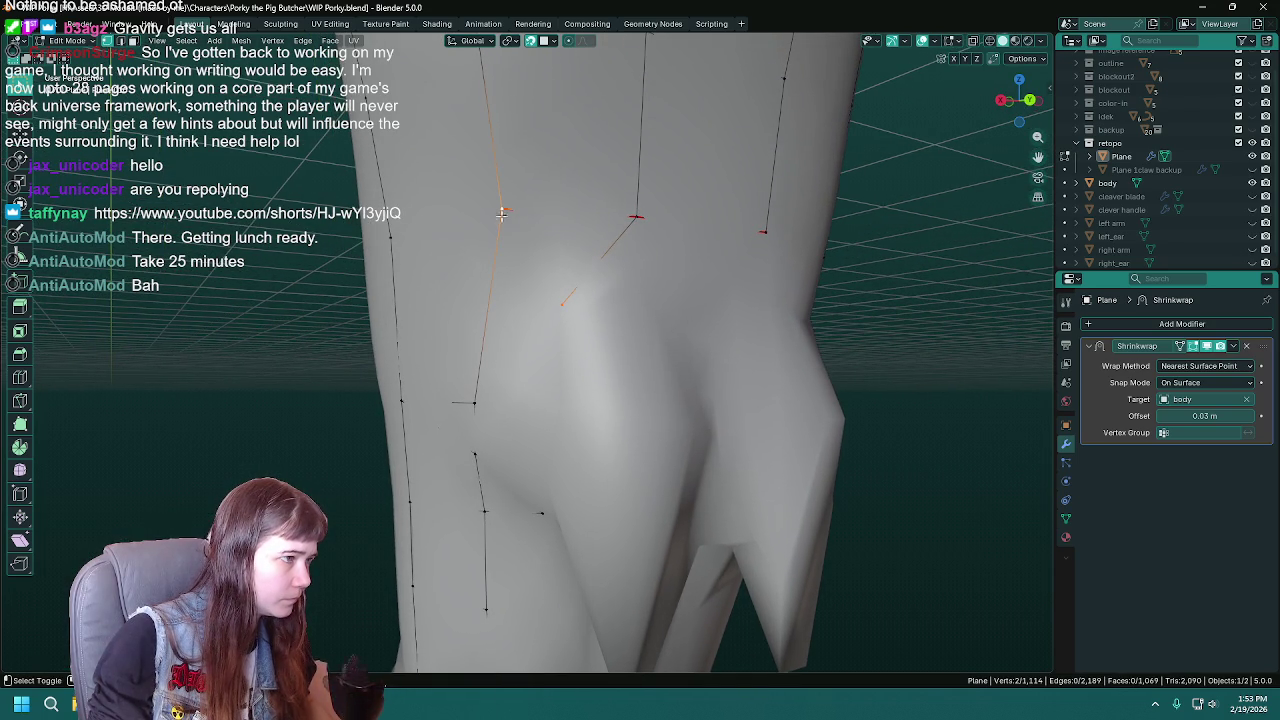
pyautogui.press('f')
pyautogui.moveTo(643, 229); pyautogui.dragTo(557, 347, button='middle')
pyautogui.hotkey('ctrl', 's')
# - Extrude two vertices below the crotch, reposition one, and delete a stray edge
pyautogui.click(630, 252)
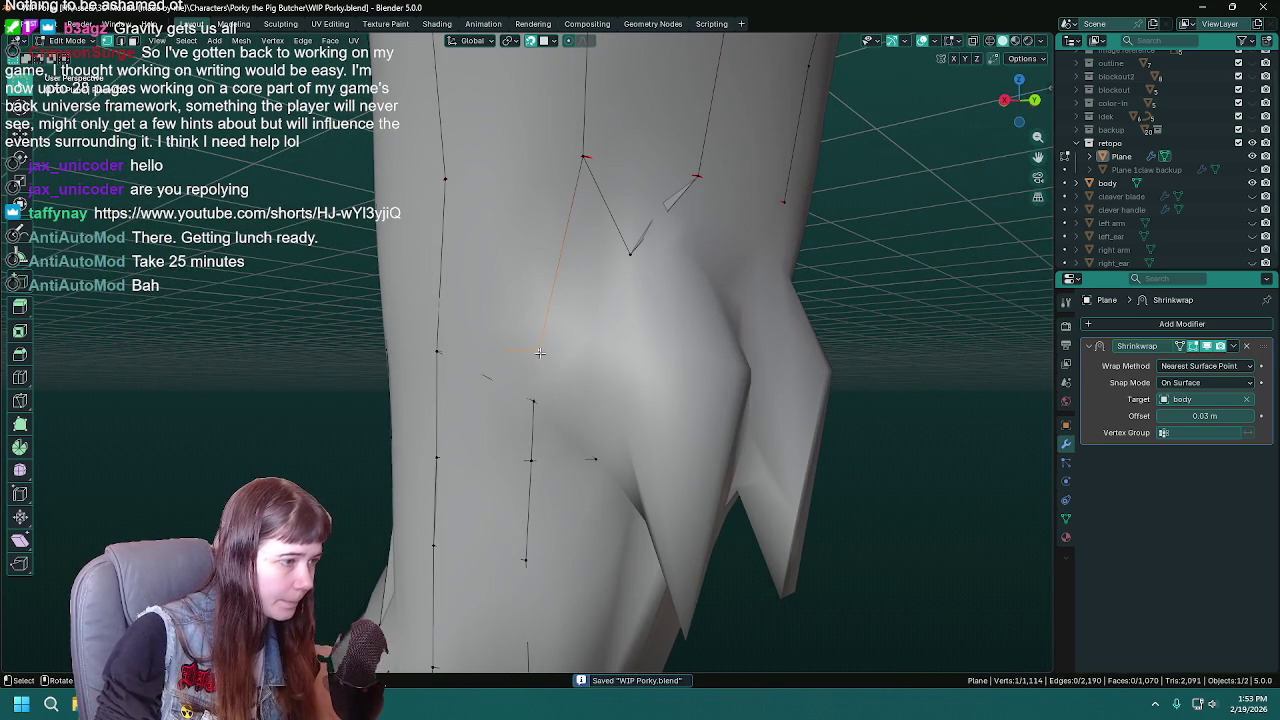
pyautogui.press('e')
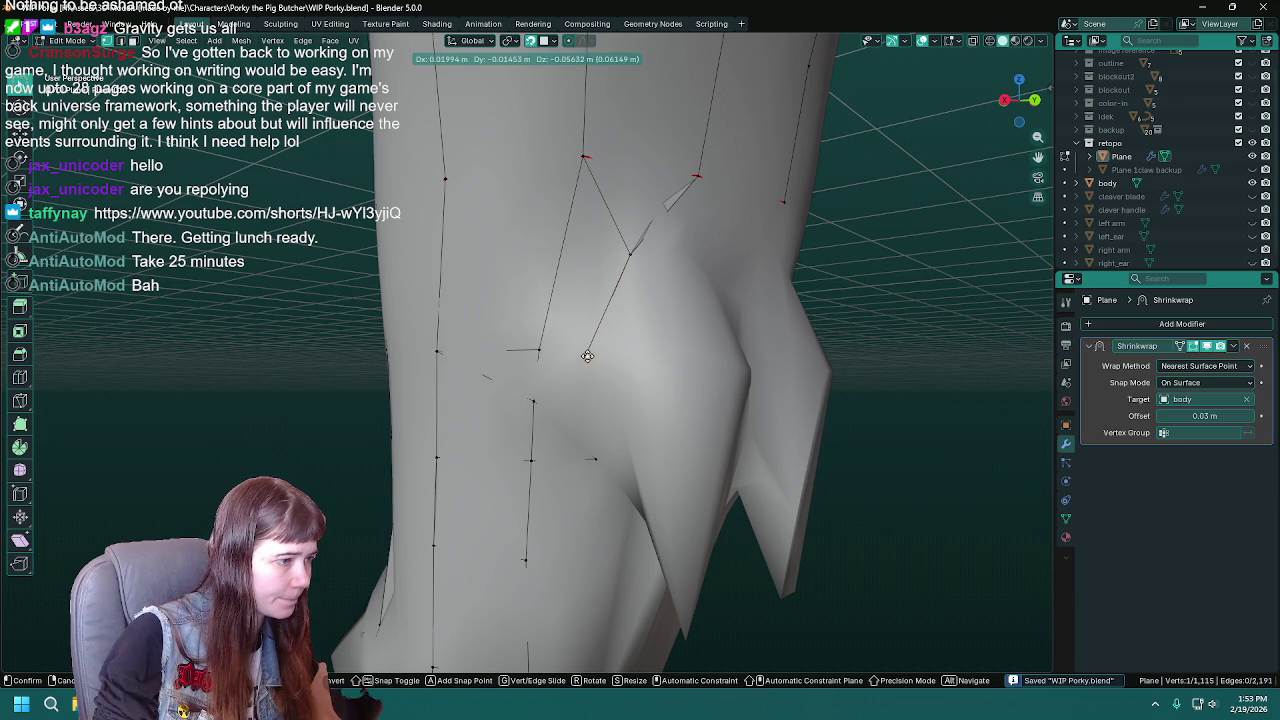
pyautogui.click(587, 356)
pyautogui.moveTo(587, 356); pyautogui.dragTo(608, 301, button='middle')
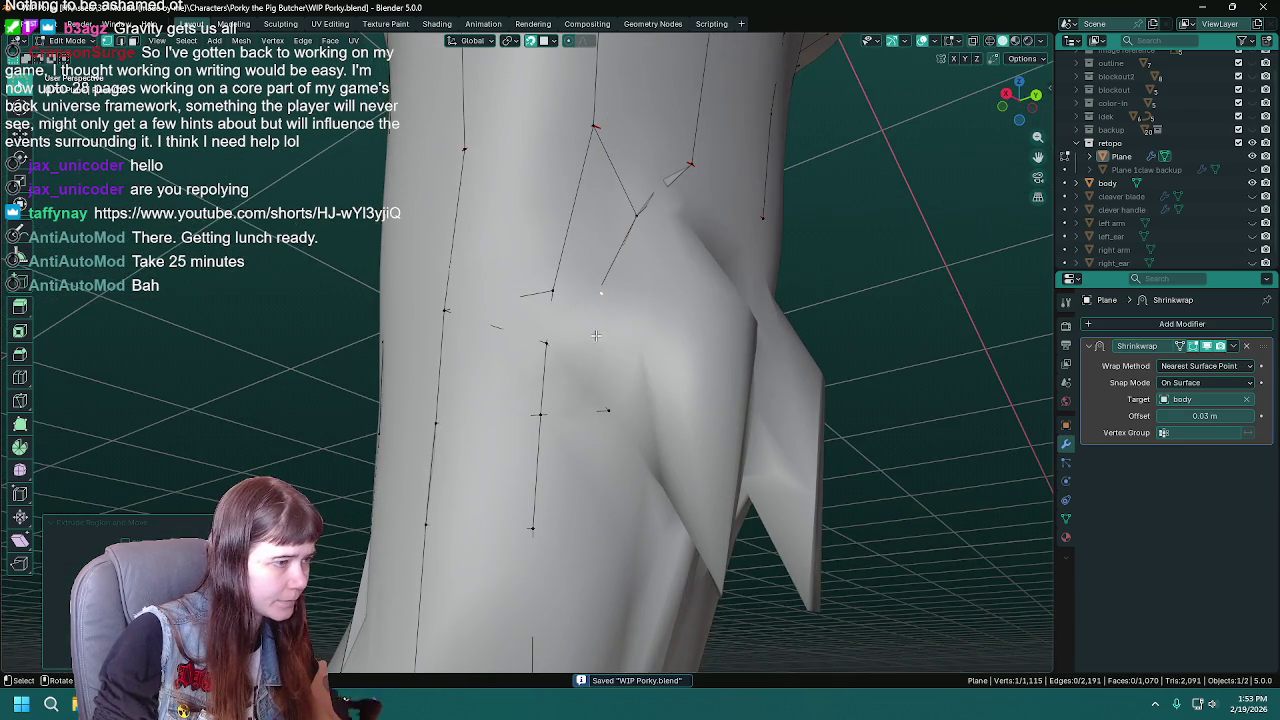
pyautogui.press('g')
pyautogui.click(602, 293)
pyautogui.press('e')
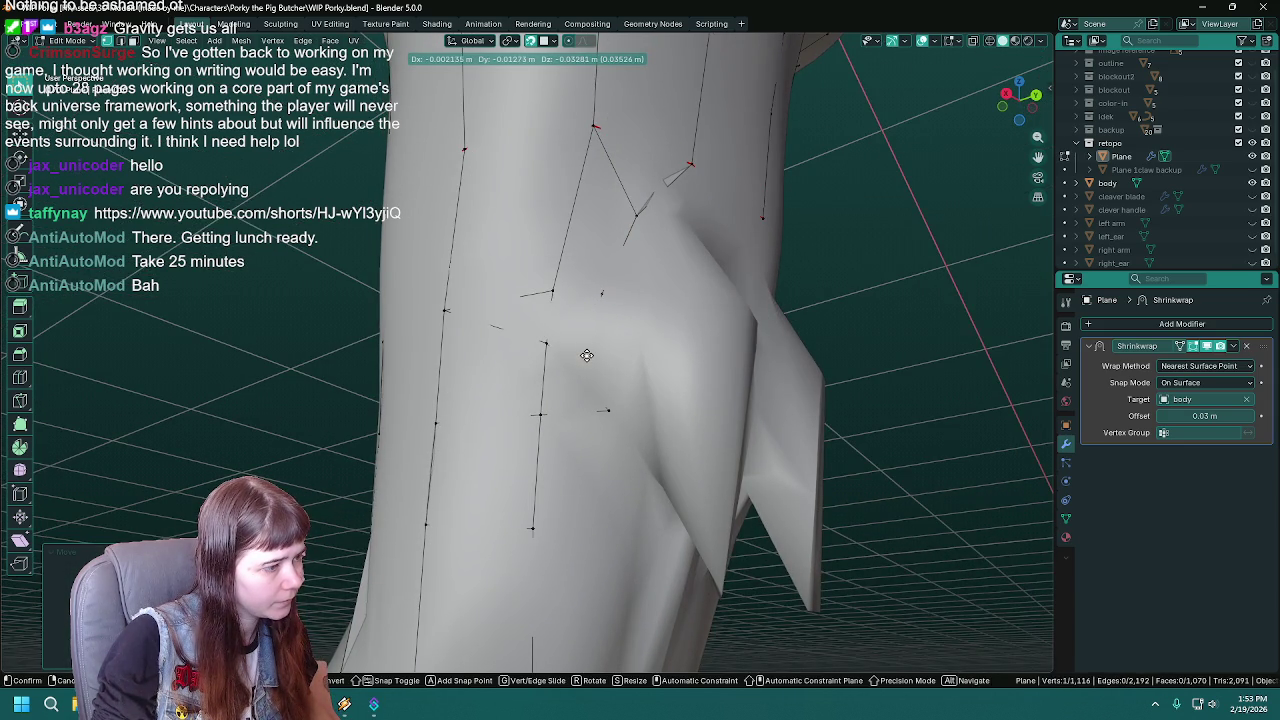
pyautogui.click(587, 356)
pyautogui.moveTo(587, 356); pyautogui.dragTo(574, 419, button='middle')
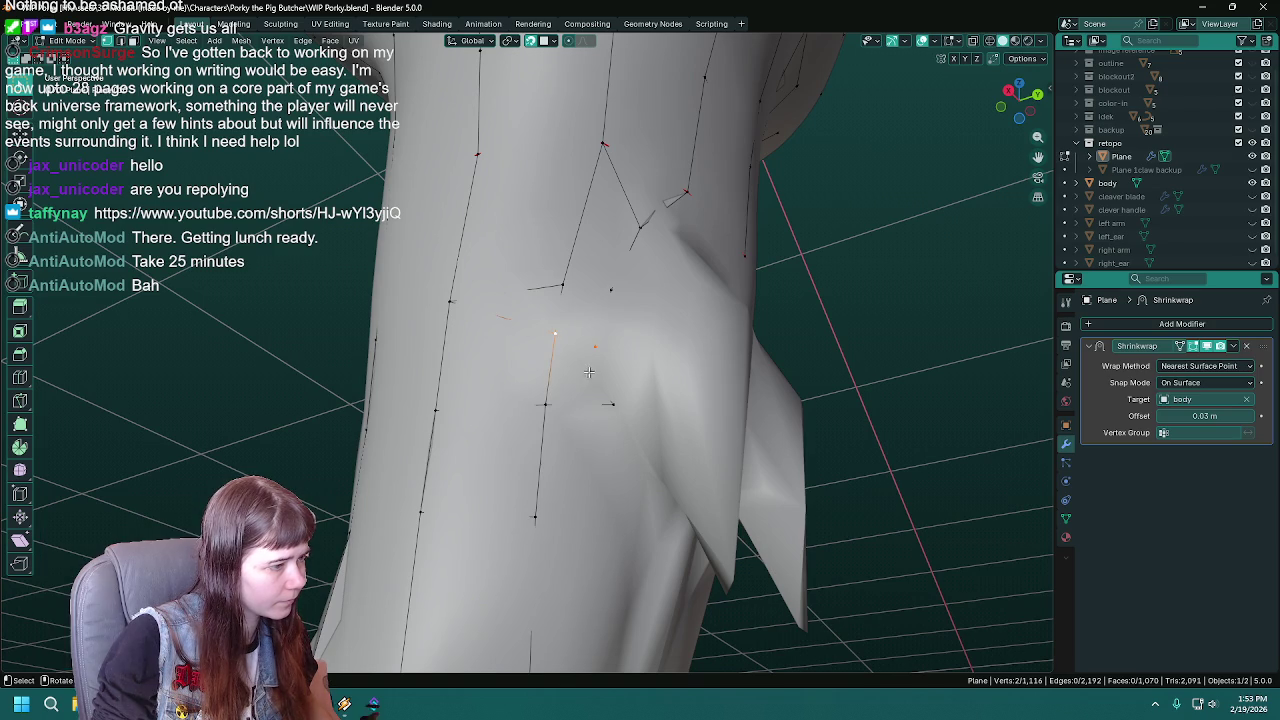
pyautogui.press('x')
pyautogui.click(566, 371)
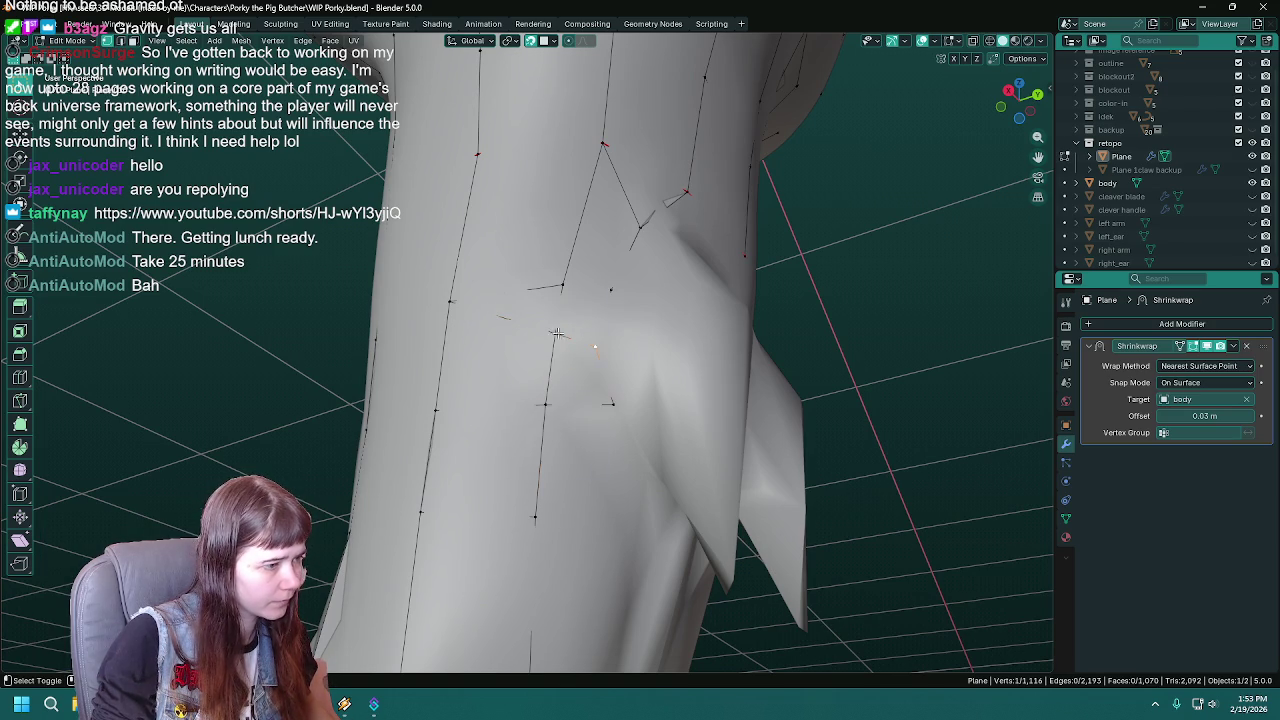
pyautogui.keyDown('shift'); pyautogui.click(556, 333); pyautogui.keyUp('shift')
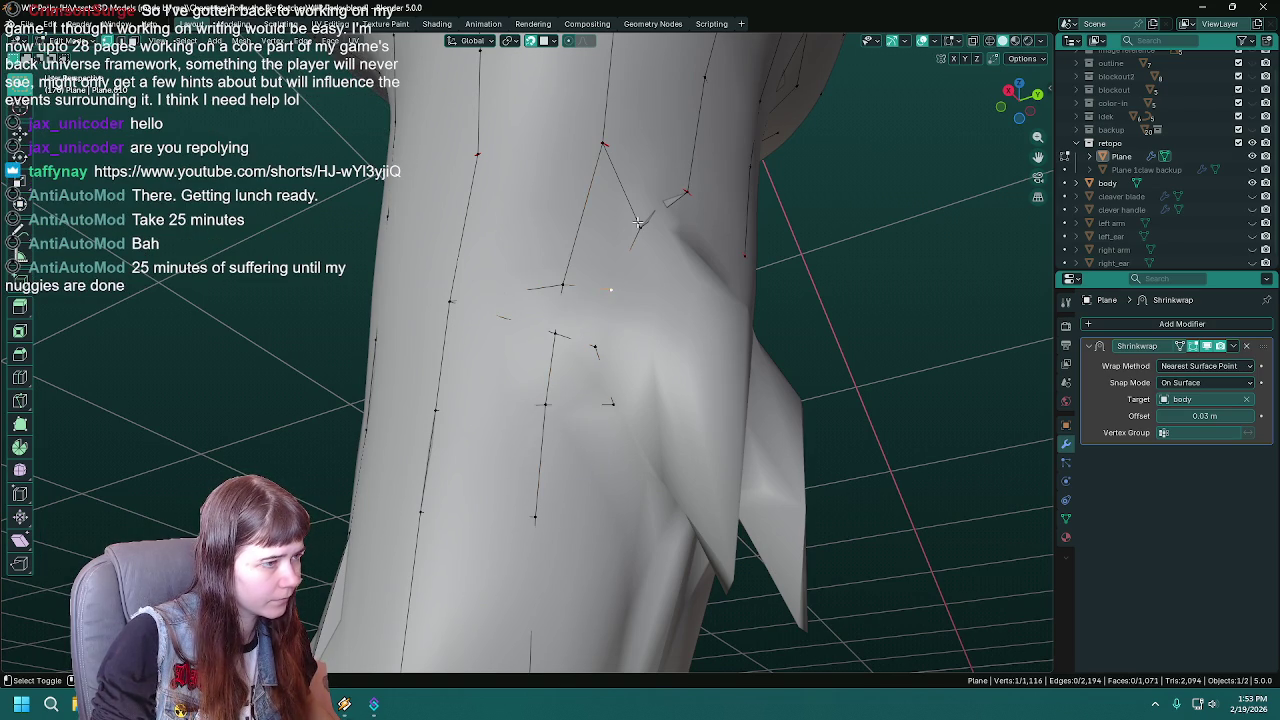
# - Extrude a vertex from each of two crotch strand ends and fill a quad between them
pyautogui.moveTo(583, 289); pyautogui.dragTo(622, 207, button='middle')
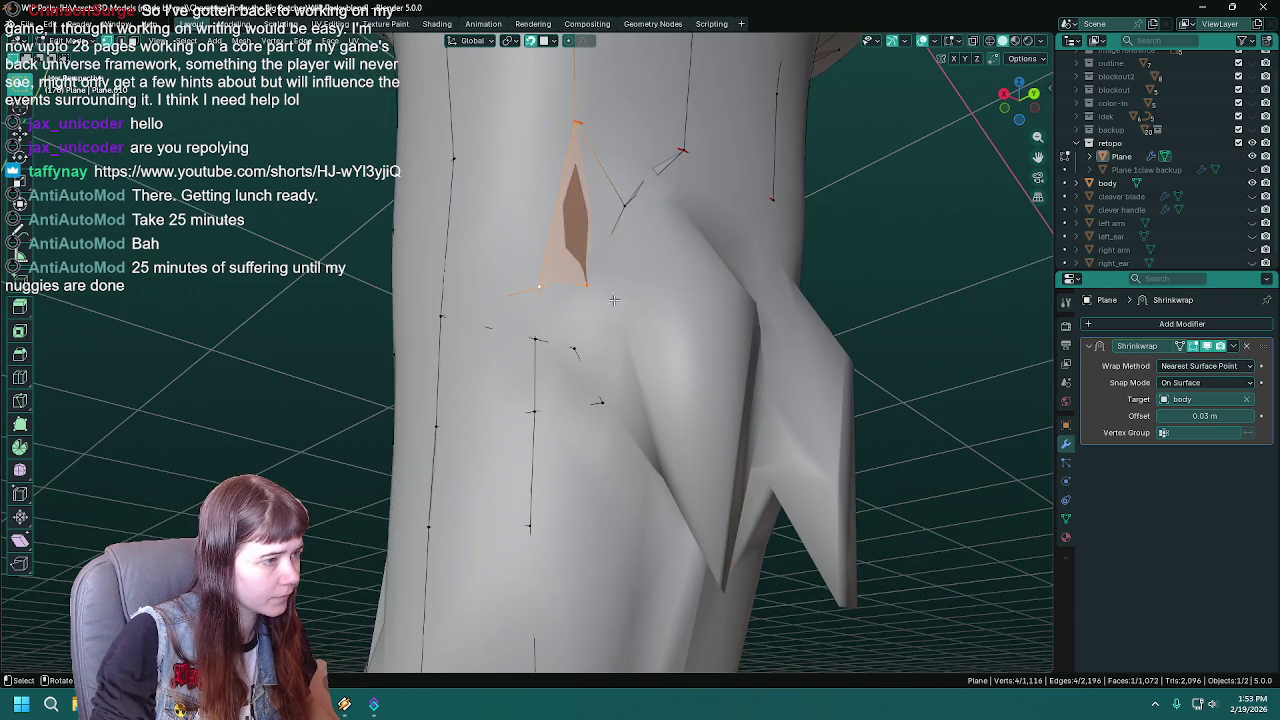
pyautogui.moveTo(644, 285); pyautogui.dragTo(630, 289, button='middle')
pyautogui.hotkey('ctrl', 's')
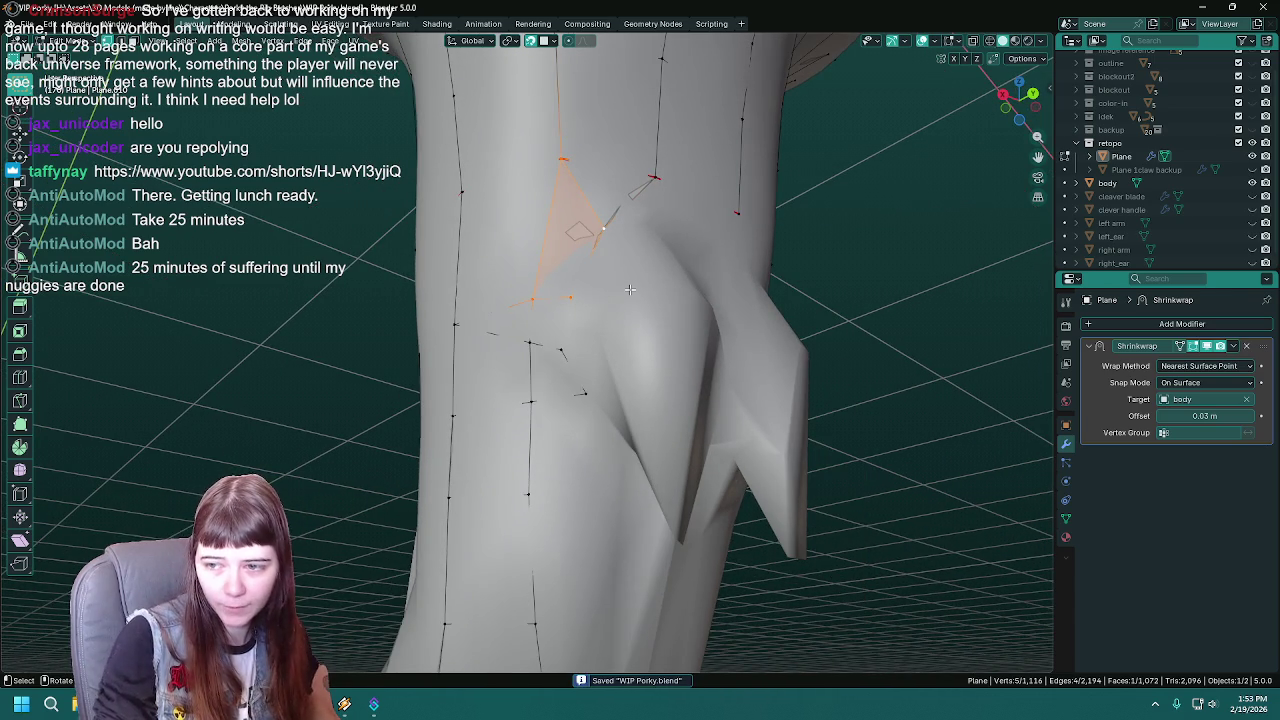
pyautogui.moveTo(630, 289)
pyautogui.mouseDown(button='middle')
pyautogui.moveTo(641, 231)
pyautogui.moveTo(525, 301)
pyautogui.moveTo(492, 225)
pyautogui.mouseUp(button='middle')
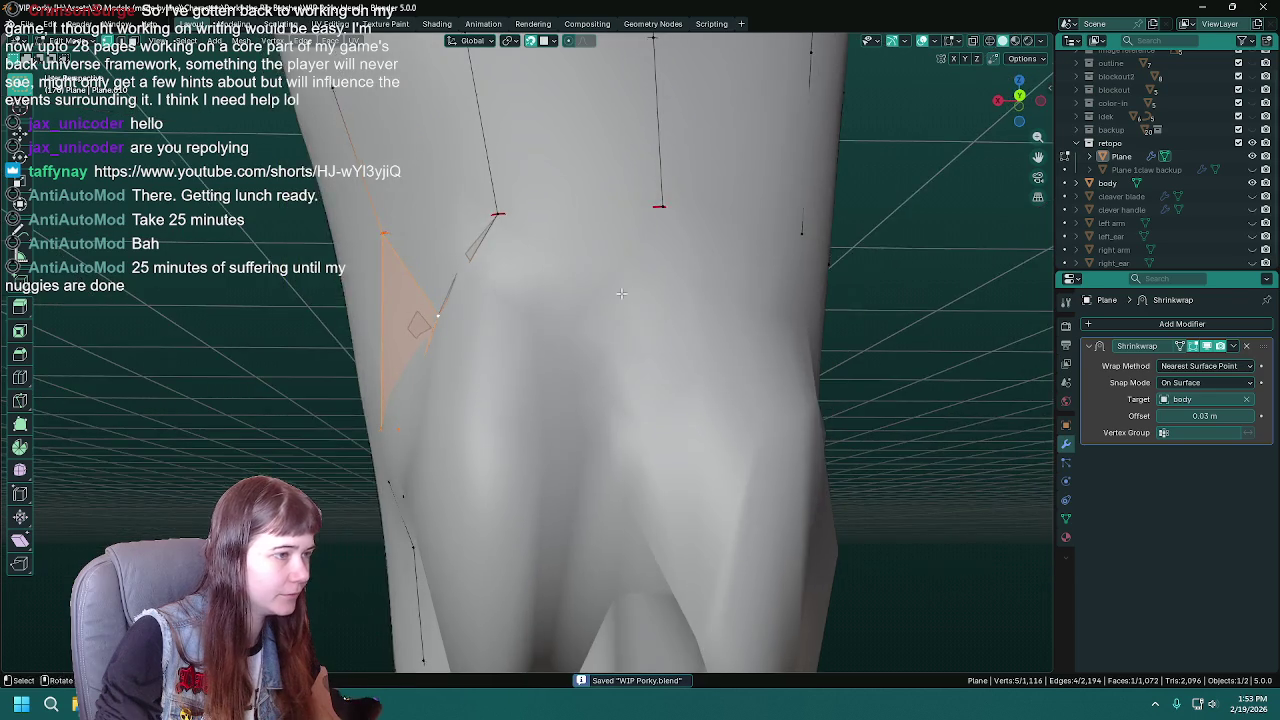
pyautogui.click(470, 210)
pyautogui.press('e')
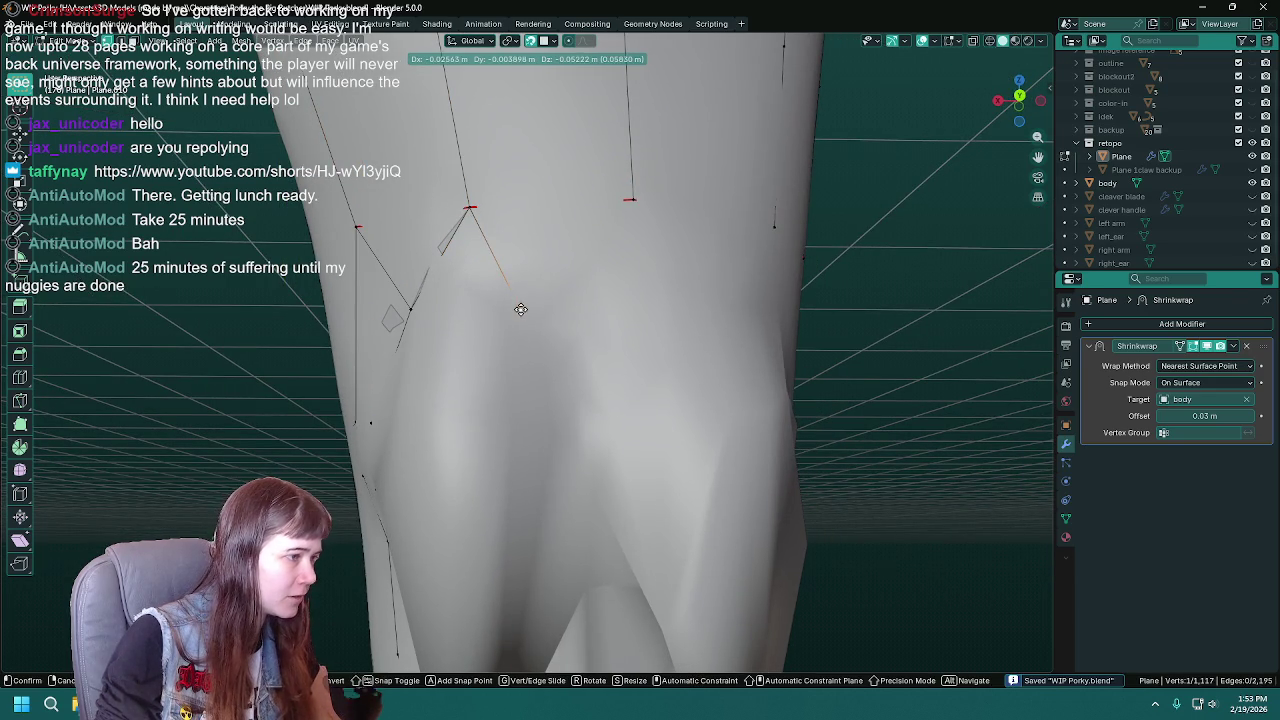
pyautogui.click(521, 309)
pyautogui.click(631, 198)
pyautogui.press('e')
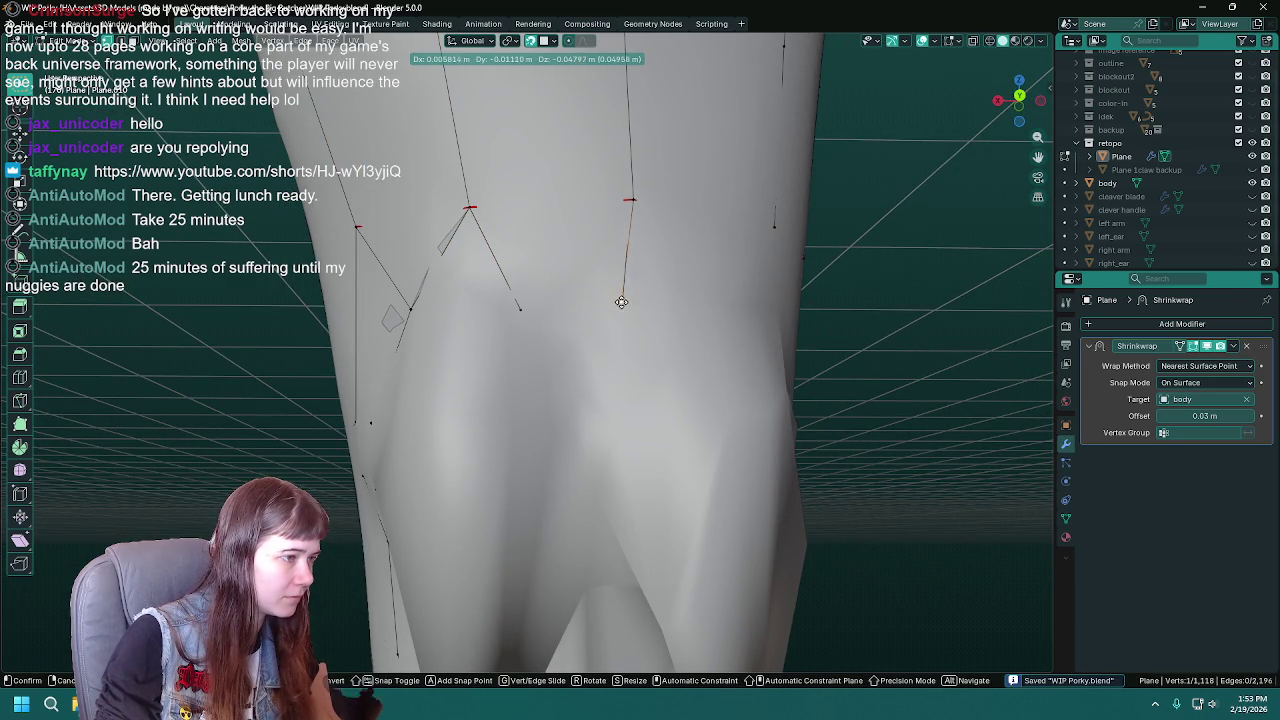
pyautogui.click(620, 306)
pyautogui.keyDown('shift'); pyautogui.click(518, 309); pyautogui.keyUp('shift')
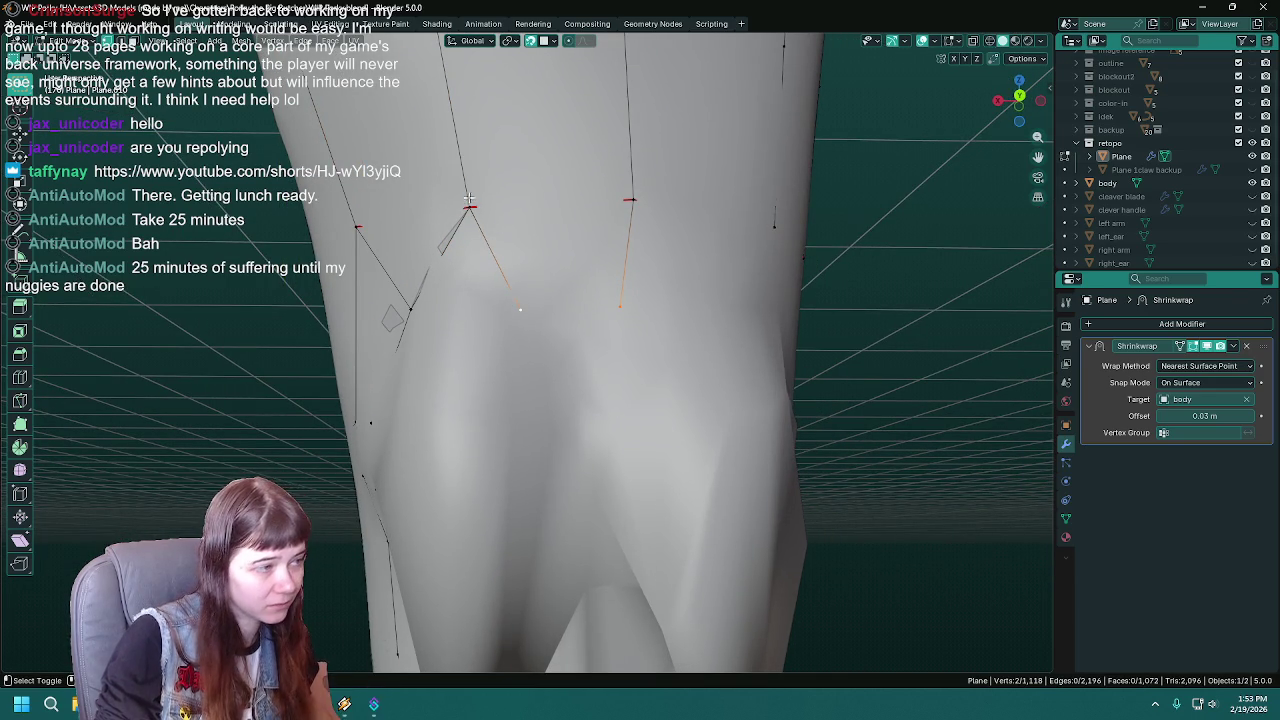
pyautogui.keyDown('shift'); pyautogui.click(631, 198); pyautogui.keyUp('shift')
pyautogui.press('f')
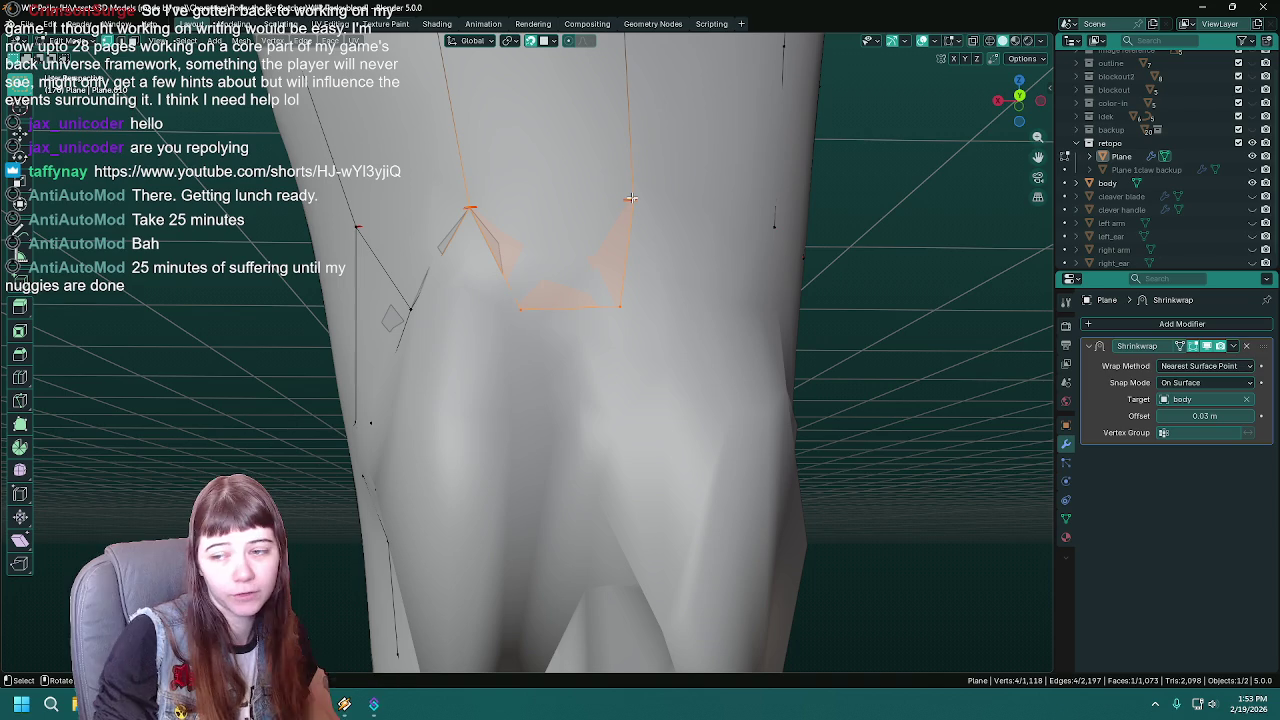
pyautogui.hotkey('ctrl', 's')
# - Reposition the new inner-leg vertices from below and save the file
pyautogui.moveTo(631, 198)
pyautogui.mouseDown(button='middle')
pyautogui.moveTo(611, 256)
pyautogui.moveTo(625, 265)
pyautogui.mouseUp(button='middle')
pyautogui.keyDown('shift'); pyautogui.click(649, 296); pyautogui.keyUp('shift')
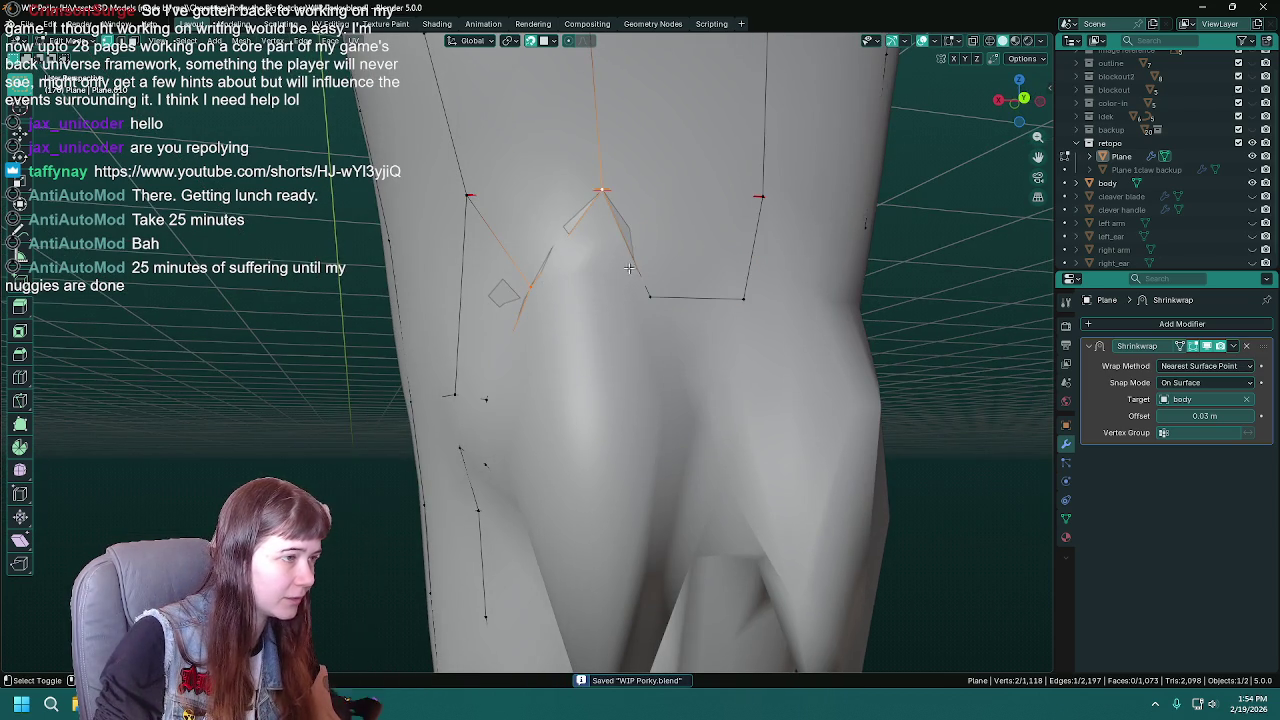
pyautogui.moveTo(729, 346)
pyautogui.mouseDown(button='middle')
pyautogui.moveTo(703, 337)
pyautogui.moveTo(649, 391)
pyautogui.moveTo(569, 215)
pyautogui.mouseUp(button='middle')
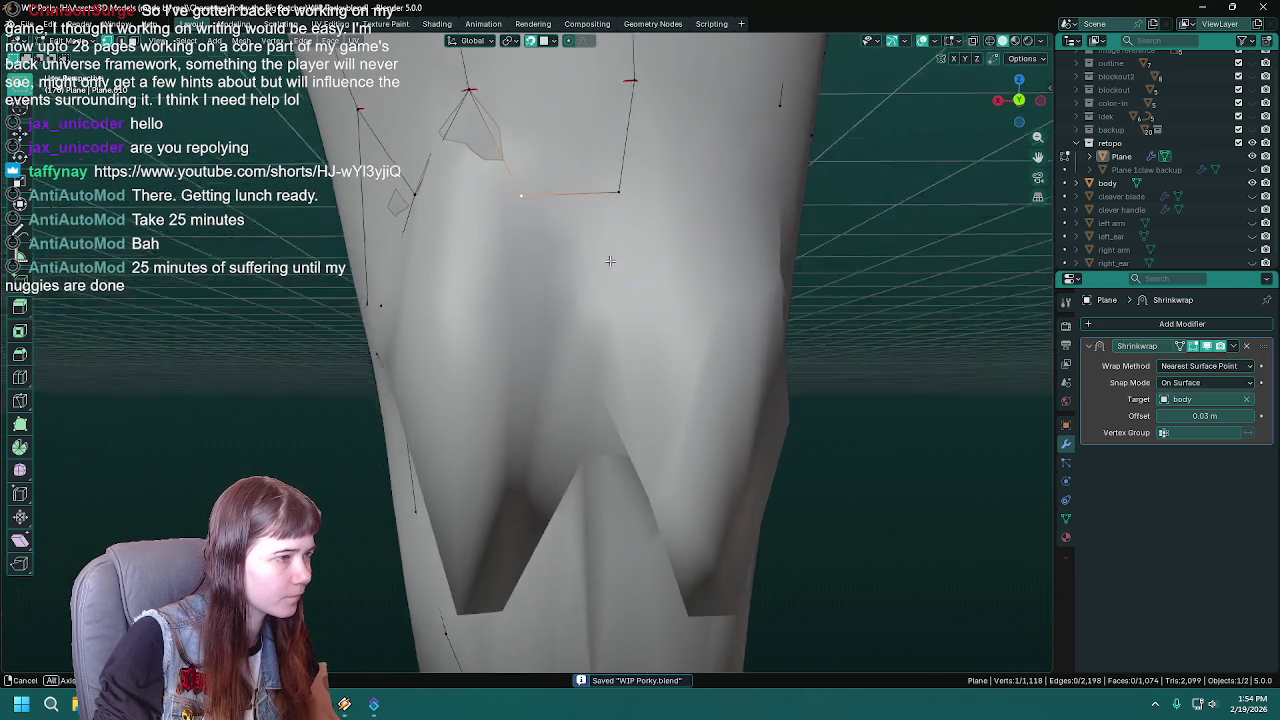
pyautogui.moveTo(569, 215)
pyautogui.mouseDown(button='middle')
pyautogui.moveTo(606, 243)
pyautogui.moveTo(604, 200)
pyautogui.mouseUp(button='middle')
pyautogui.press('g')
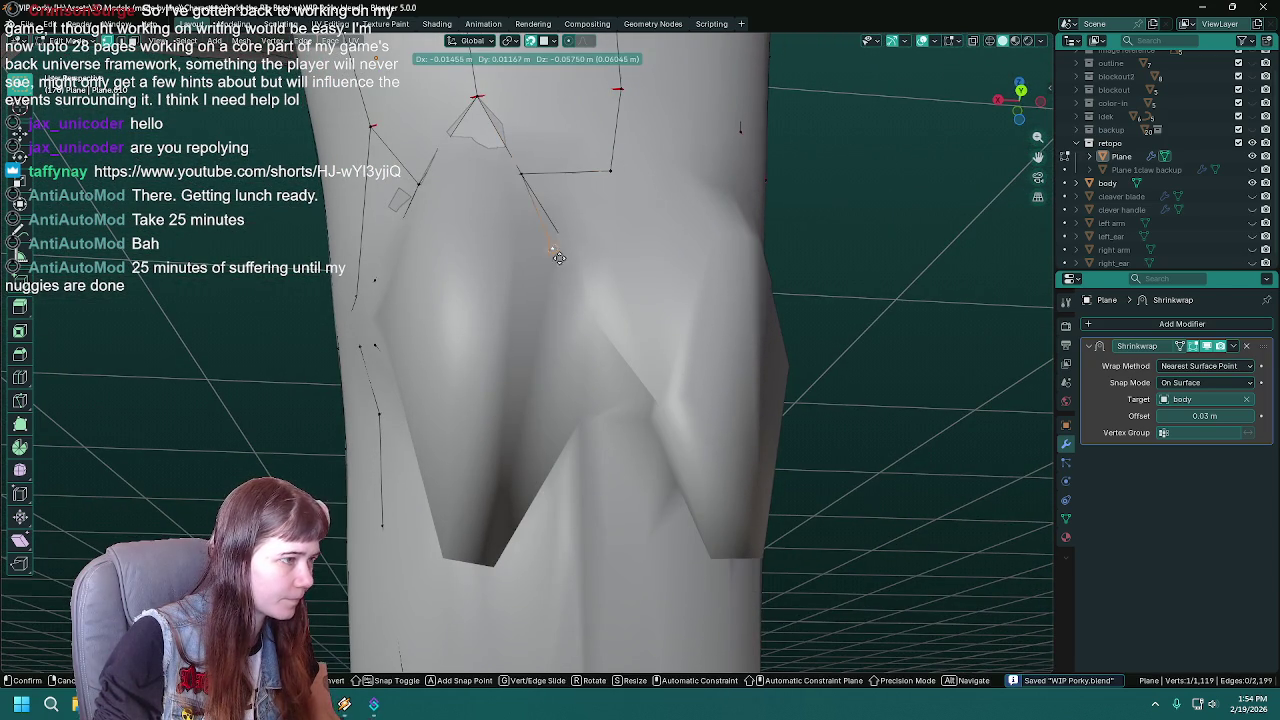
pyautogui.scroll(-3, 584, 297)
pyautogui.click(584, 297)
pyautogui.moveTo(584, 297)
pyautogui.mouseDown(button='middle')
pyautogui.moveTo(592, 240)
pyautogui.moveTo(588, 348)
pyautogui.mouseUp(button='middle')
pyautogui.press('g')
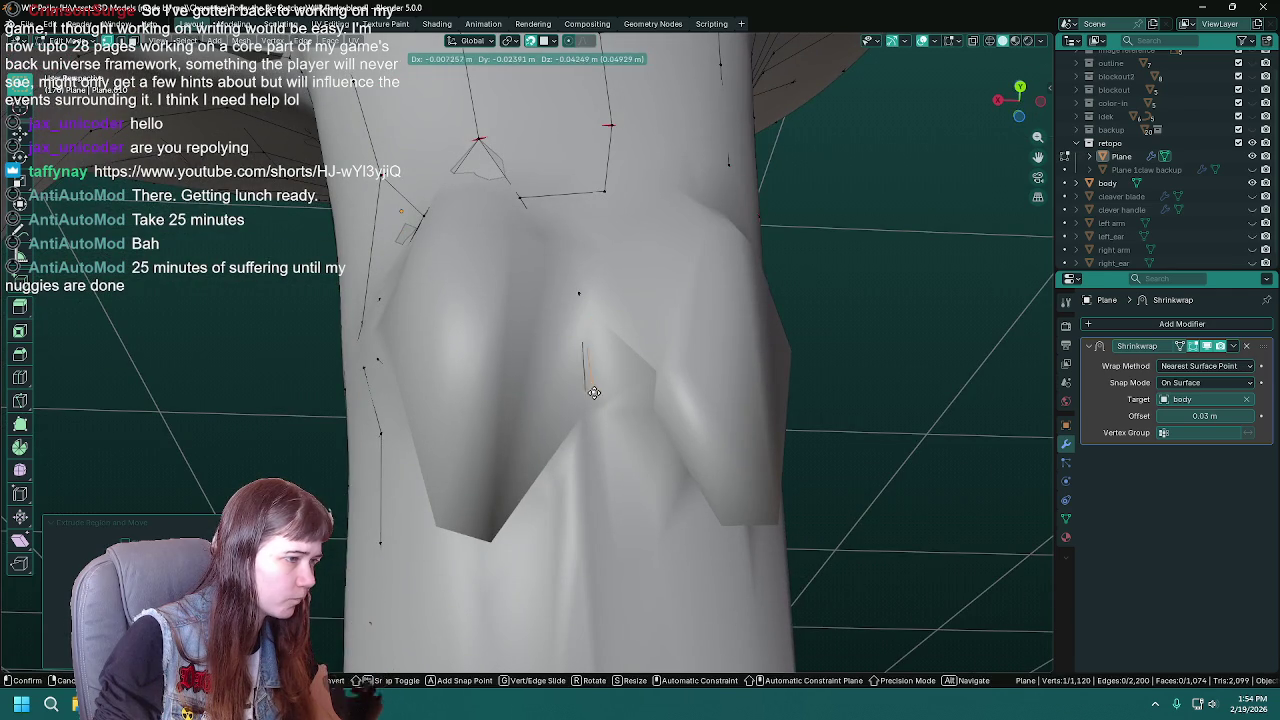
pyautogui.click(594, 403)
pyautogui.moveTo(594, 403)
pyautogui.mouseDown(button='middle')
pyautogui.moveTo(553, 336)
pyautogui.moveTo(576, 369)
pyautogui.moveTo(599, 361)
pyautogui.moveTo(539, 398)
pyautogui.moveTo(557, 329)
pyautogui.mouseUp(button='middle')
pyautogui.hotkey('ctrl', 's')
# - Extrude a new strand of vertices down the front of the leg toward its base
pyautogui.press('e')
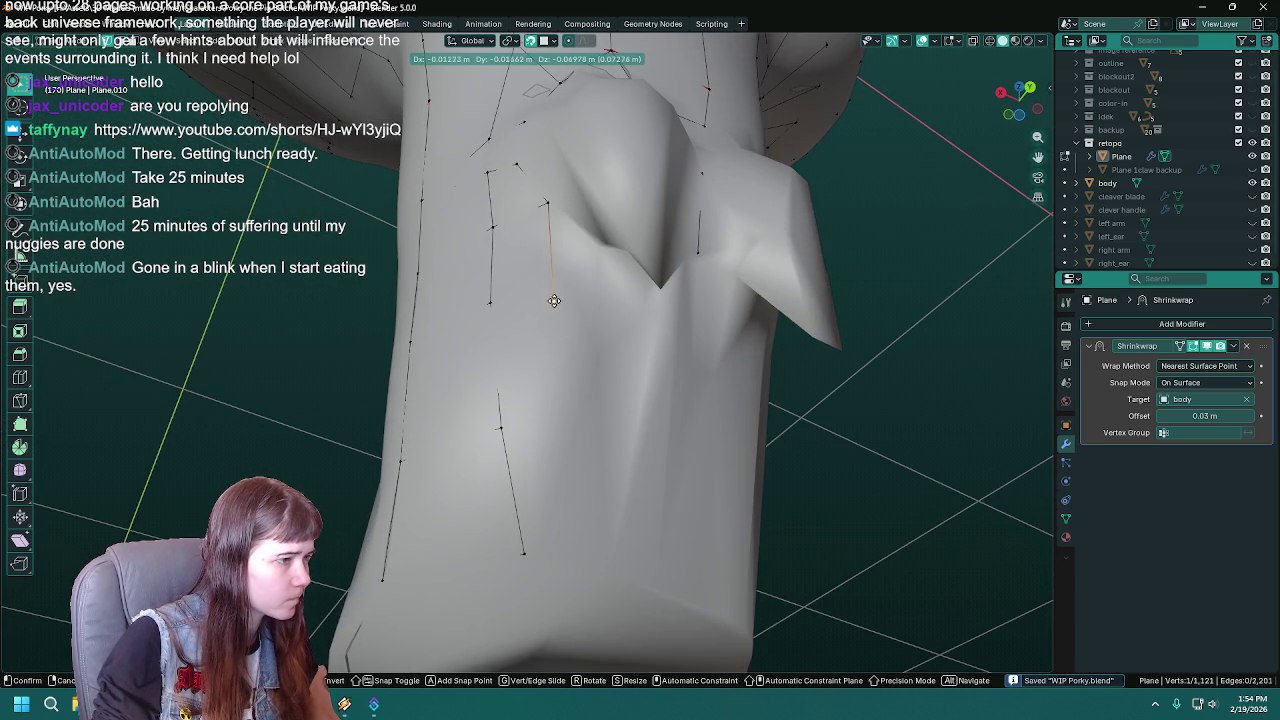
pyautogui.click(554, 301)
pyautogui.moveTo(568, 359); pyautogui.dragTo(556, 296, button='middle')
pyautogui.press('g')
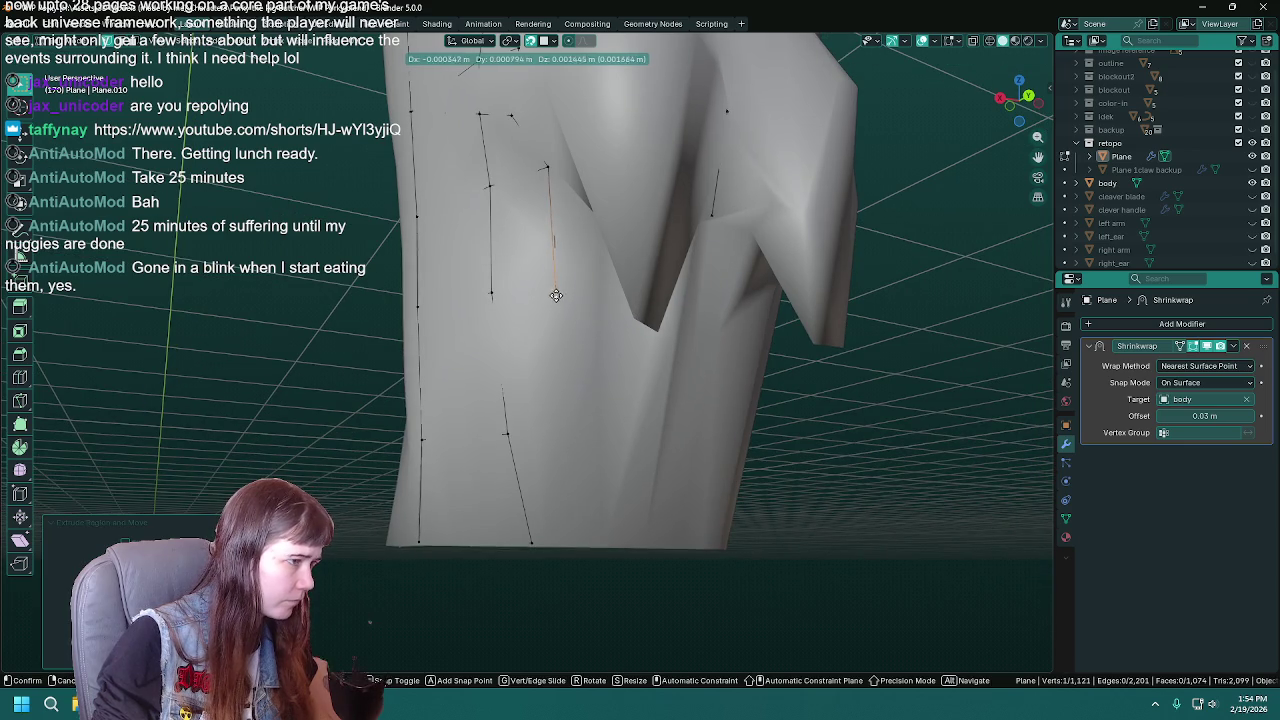
pyautogui.click(556, 289)
pyautogui.press('e')
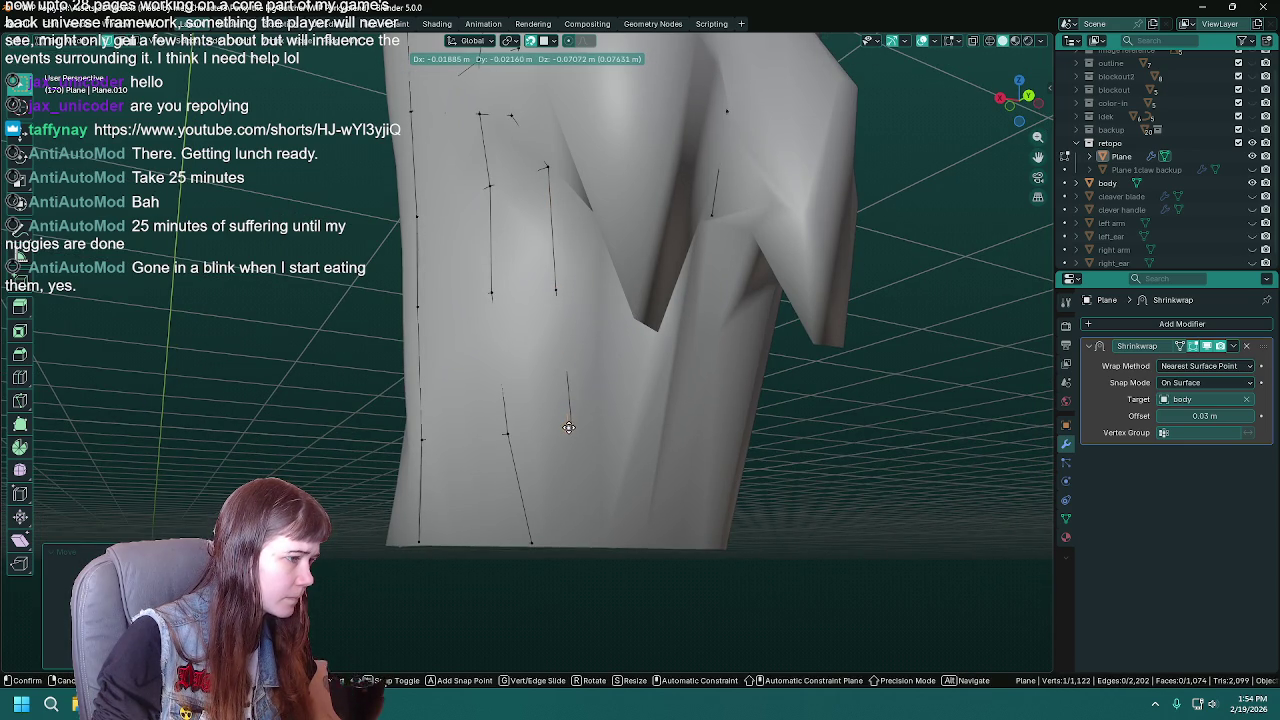
pyautogui.click(567, 427)
pyautogui.press('e')
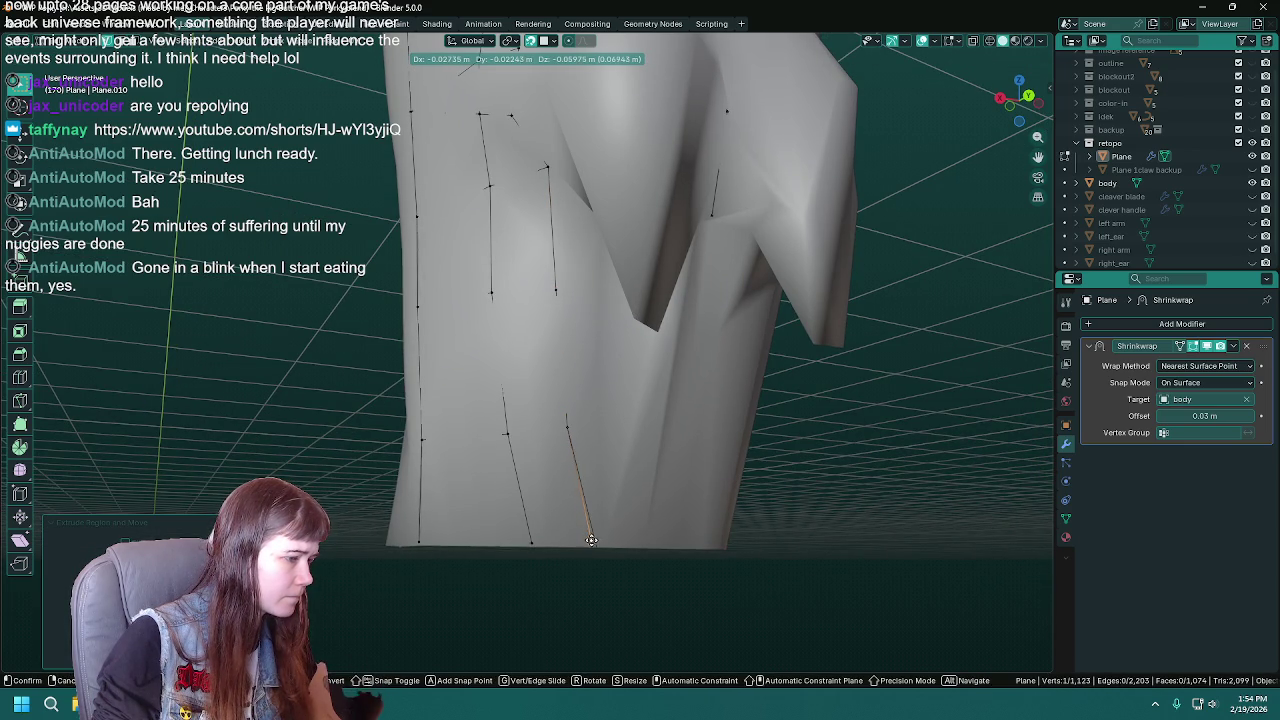
# - Fill a face between the new strand and its neighbour at the top of the leg
pyautogui.keyDown('shift'); pyautogui.click(506, 434); pyautogui.keyUp('shift')
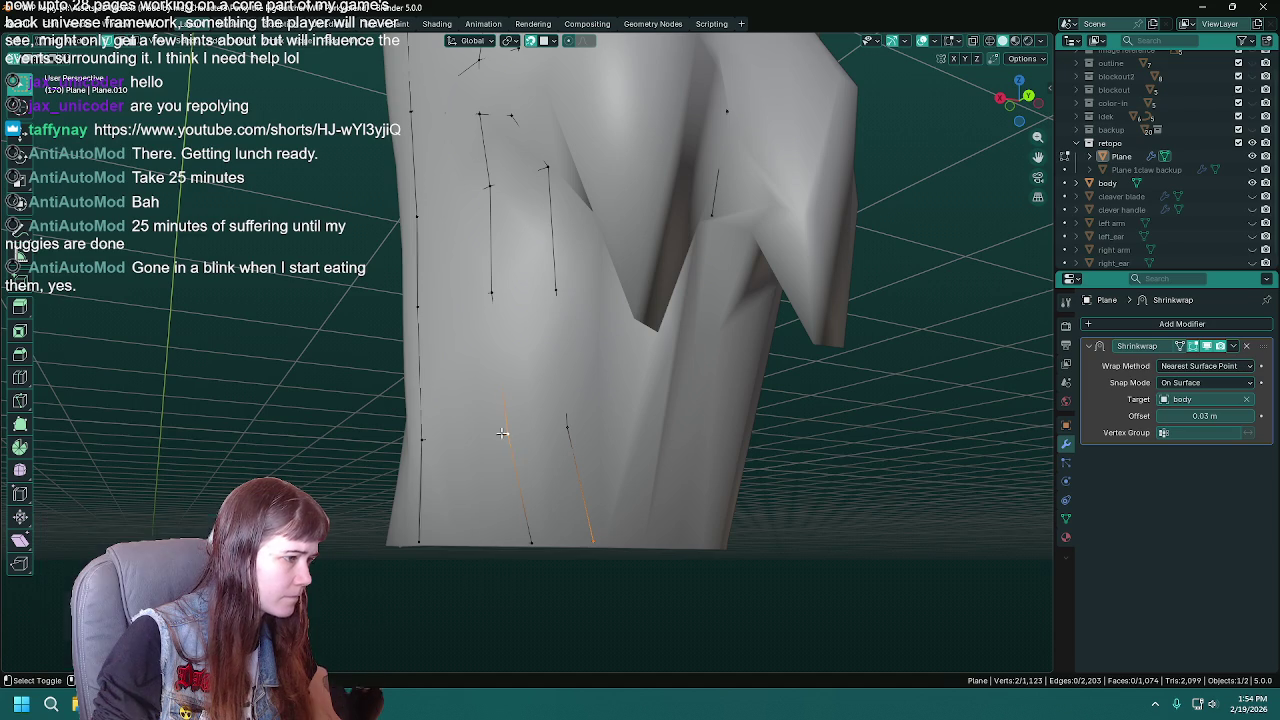
pyautogui.keyDown('shift'); pyautogui.click(566, 424); pyautogui.keyUp('shift')
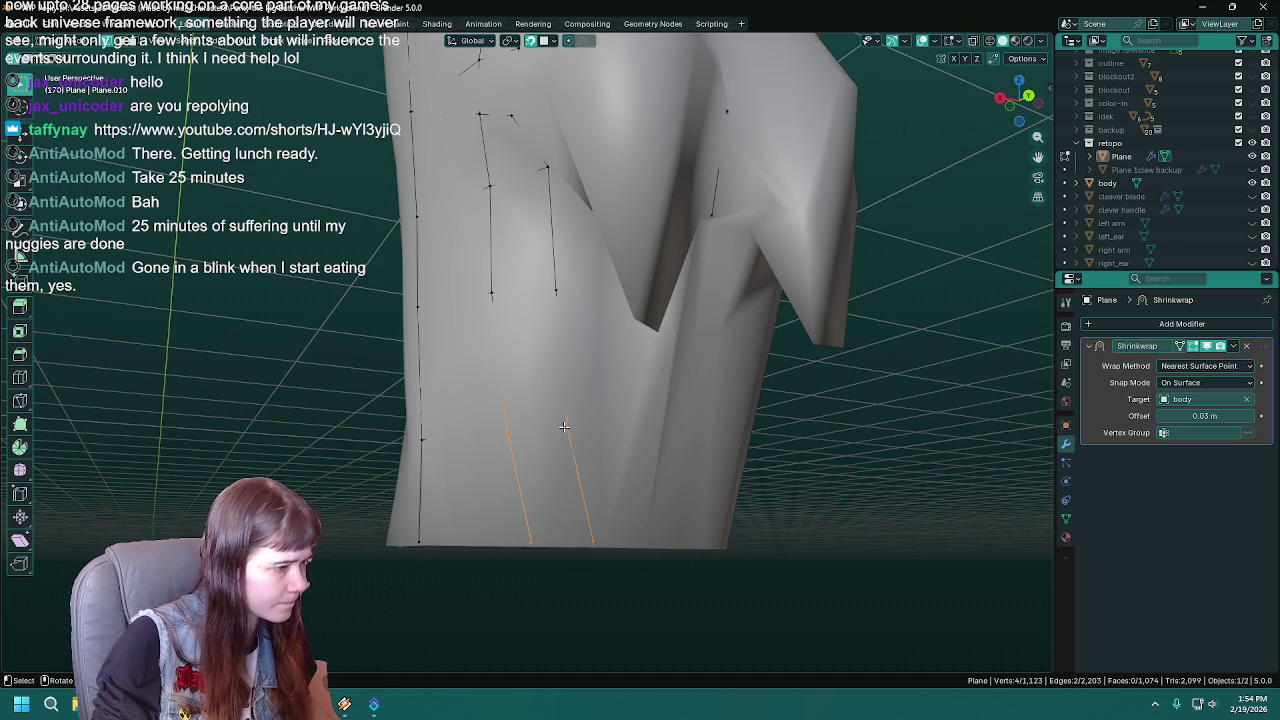
pyautogui.click(565, 427)
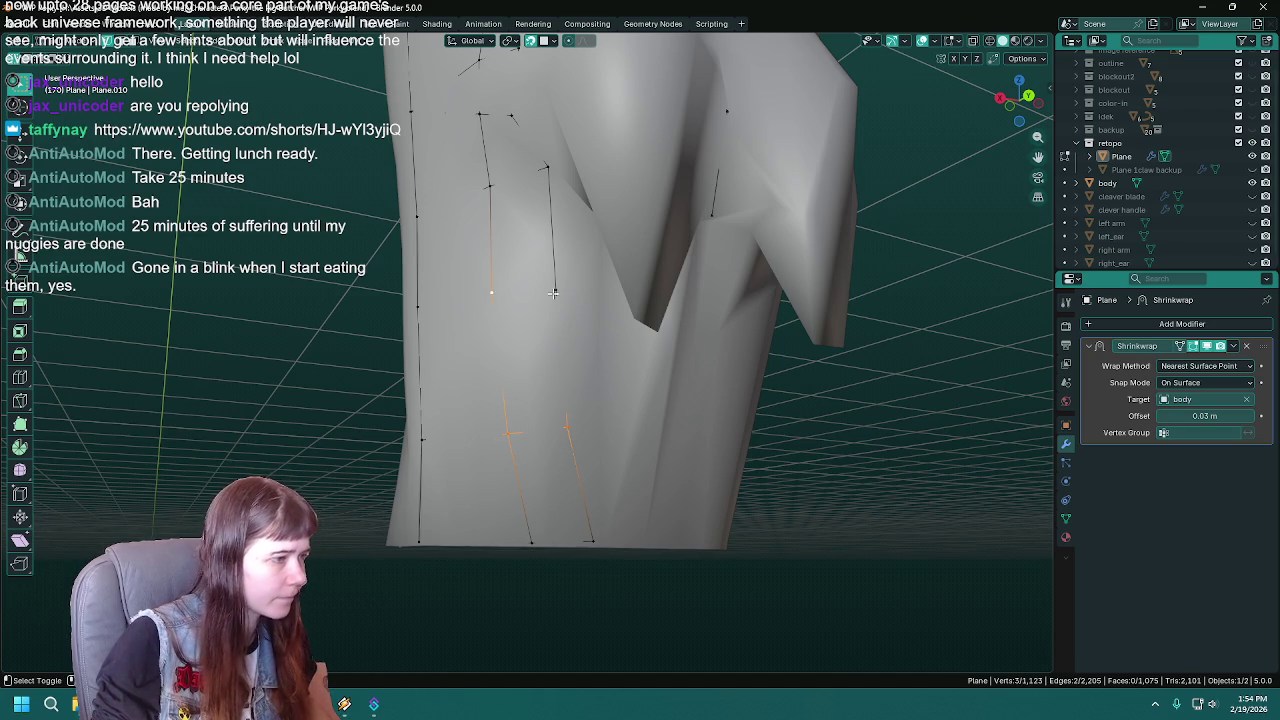
pyautogui.click(558, 289)
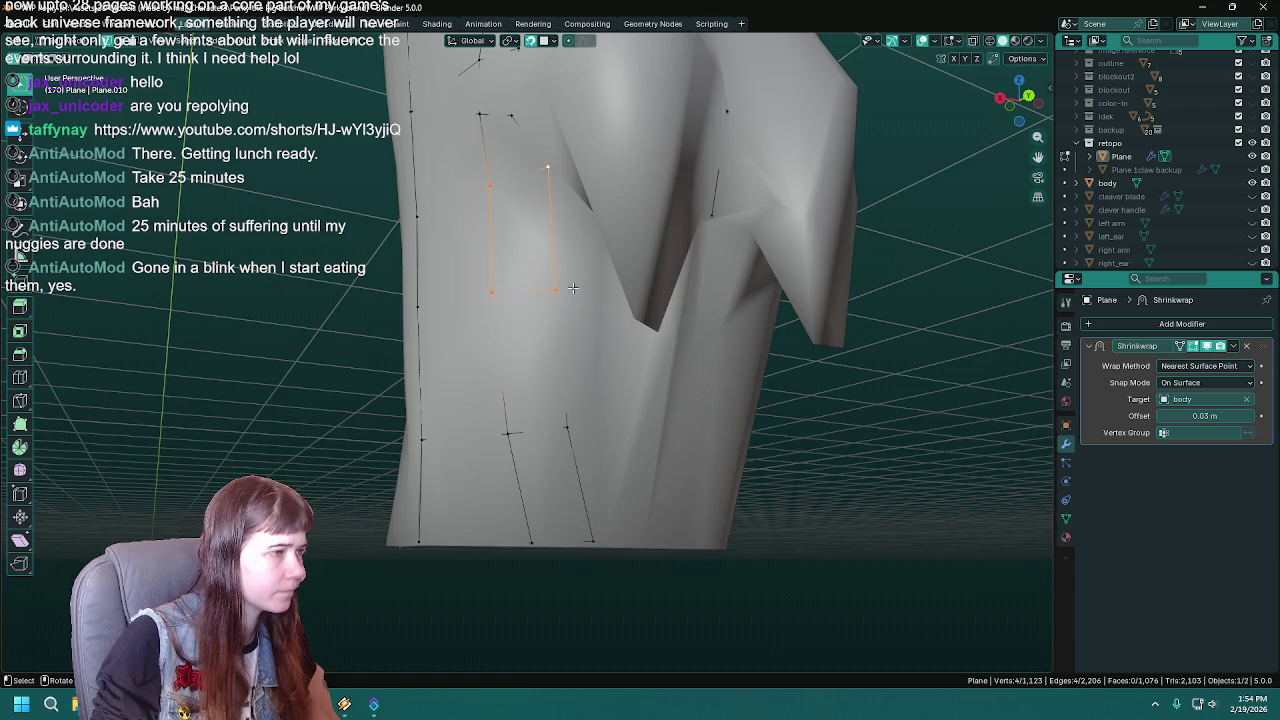
pyautogui.press('f')
pyautogui.moveTo(572, 288); pyautogui.dragTo(508, 268, button='middle')
pyautogui.click(508, 268)
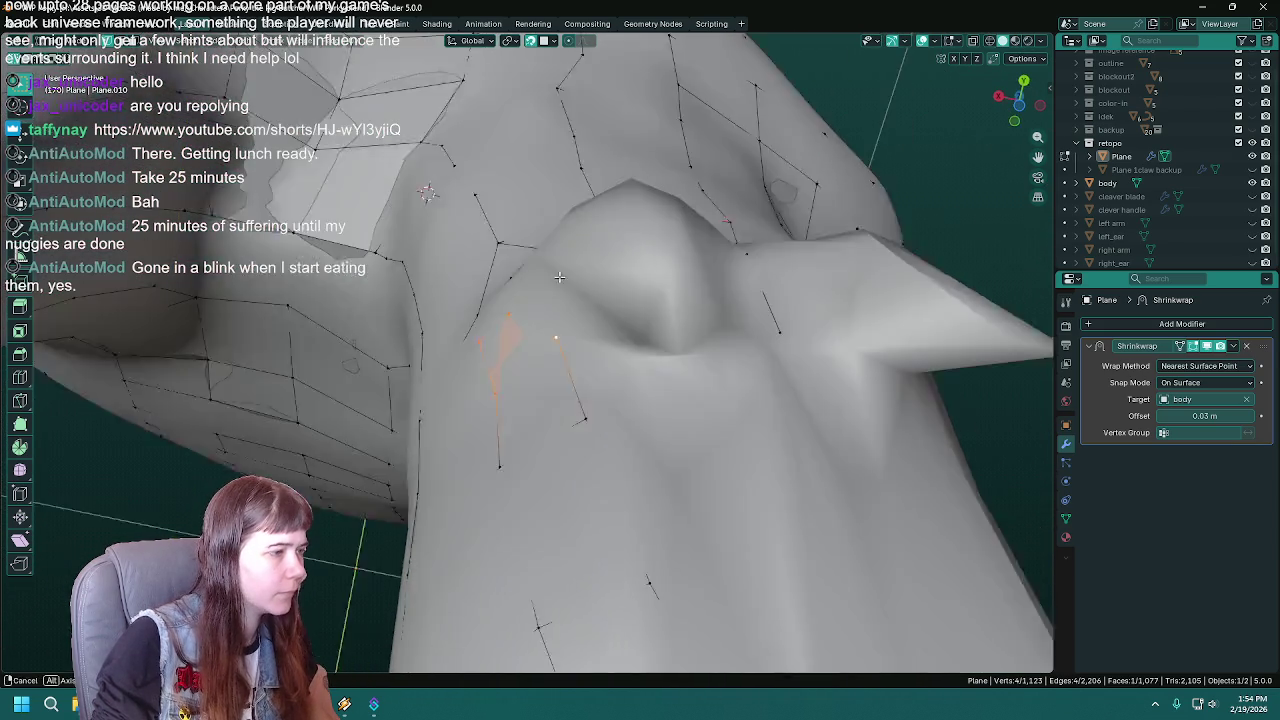
# - Shift a crotch vertex slightly right and adjust a strand vertex on the other leg
pyautogui.moveTo(589, 343); pyautogui.dragTo(530, 367, button='middle')
pyautogui.moveTo(457, 318)
pyautogui.mouseDown(button='middle')
pyautogui.moveTo(691, 310)
pyautogui.moveTo(529, 255)
pyautogui.moveTo(464, 286)
pyautogui.moveTo(506, 318)
pyautogui.mouseUp(button='middle')
pyautogui.hotkey('ctrl', 's')
pyautogui.scroll(-3, 481, 314)
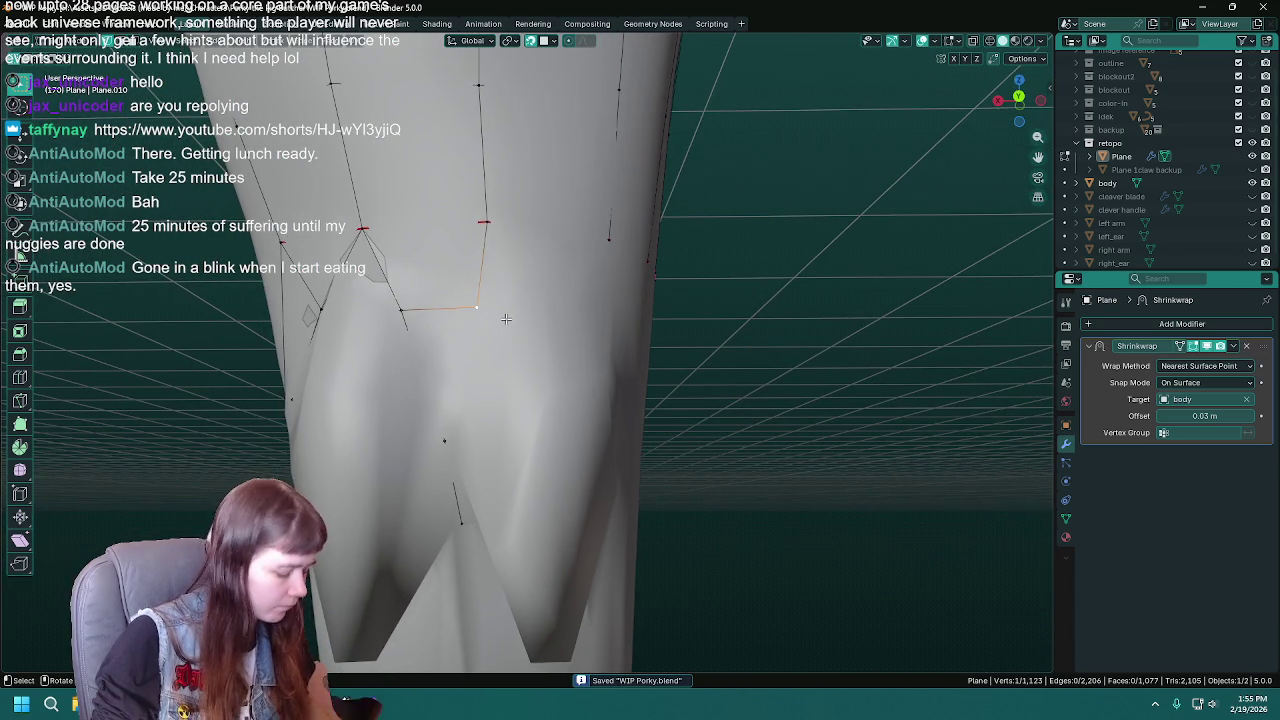
pyautogui.press('g')
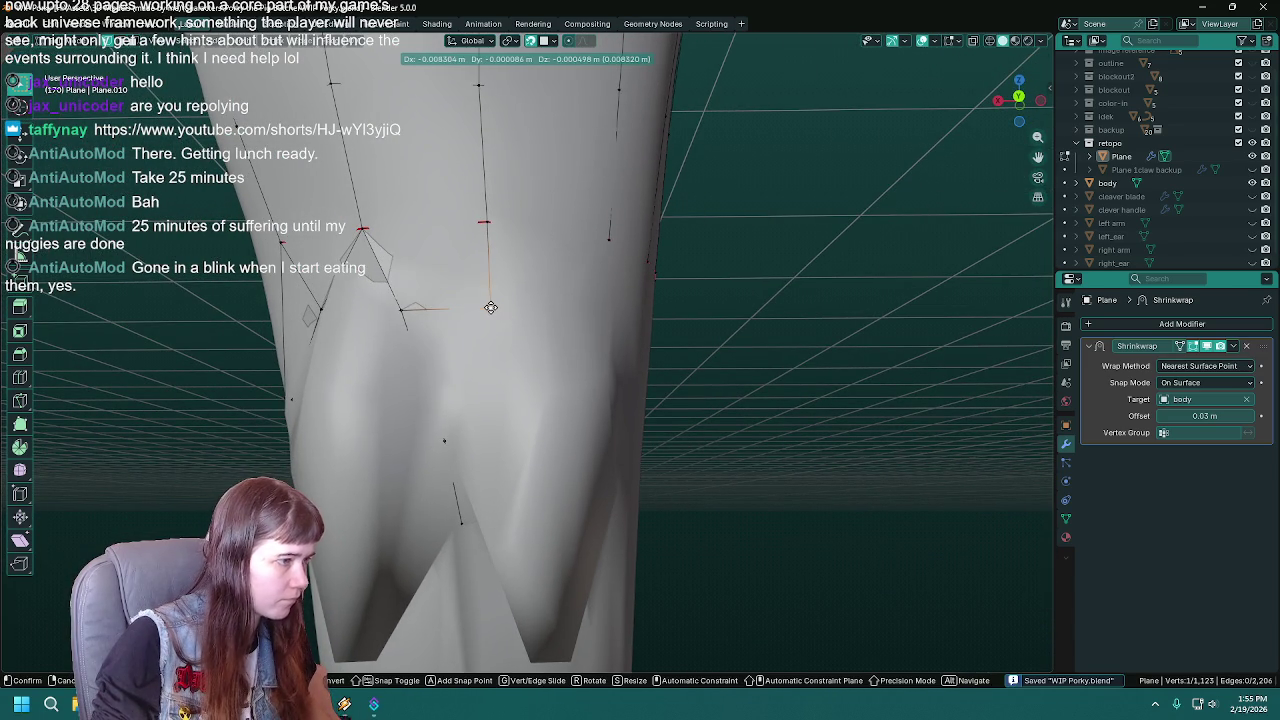
pyautogui.click(491, 306)
pyautogui.moveTo(609, 243); pyautogui.dragTo(603, 285, button='middle')
pyautogui.click(602, 300)
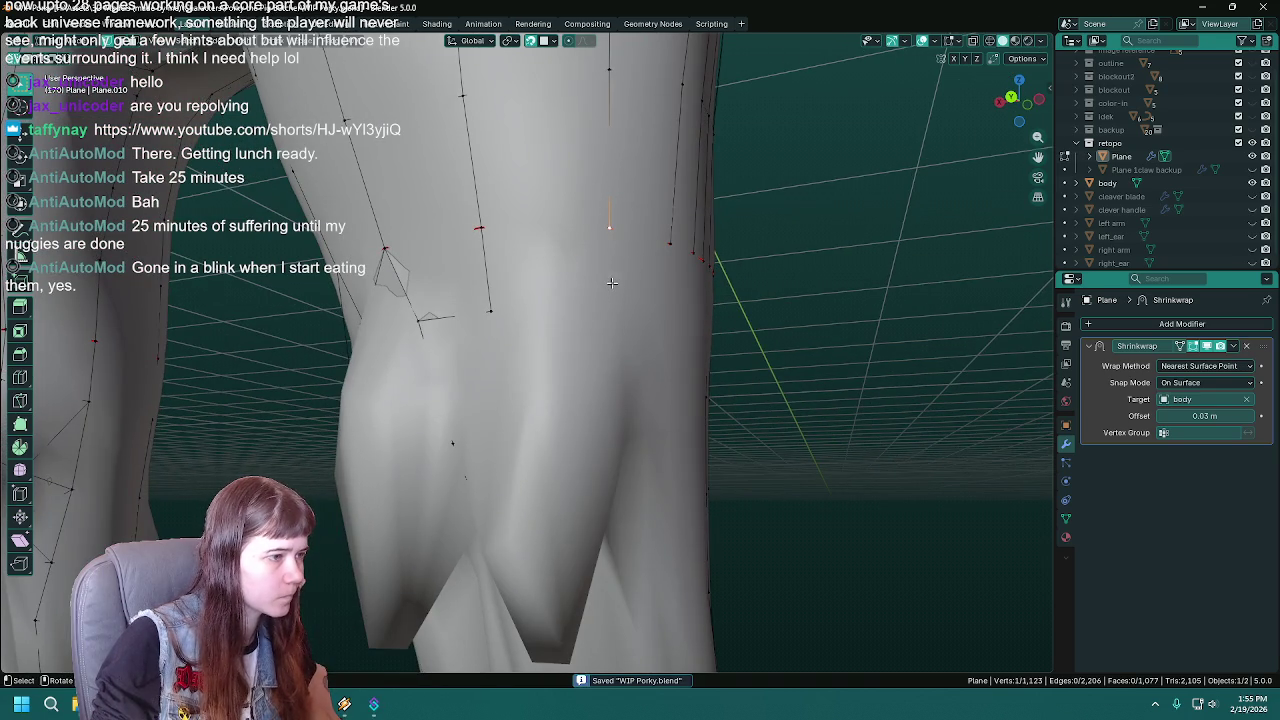
pyautogui.press('g')
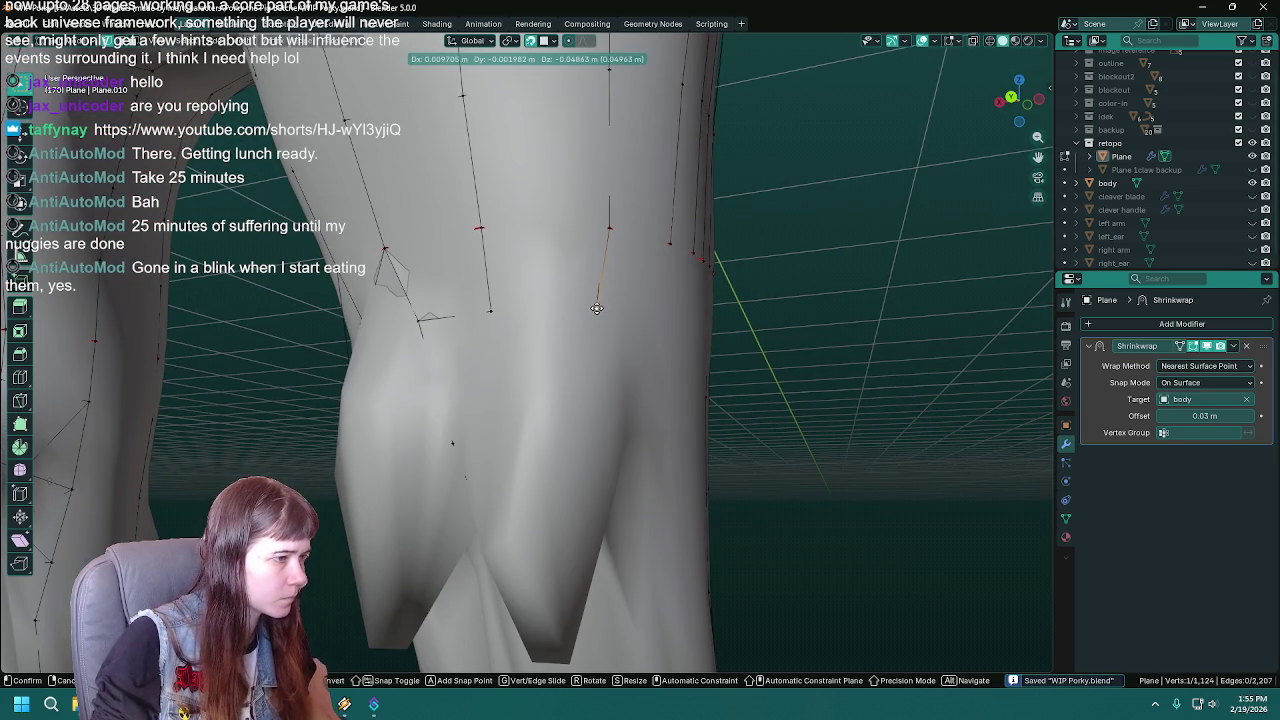
pyautogui.click(596, 308)
# - Slide a crotch vertex along the crotch edge and extrude a new vertex below it
pyautogui.click(480, 231)
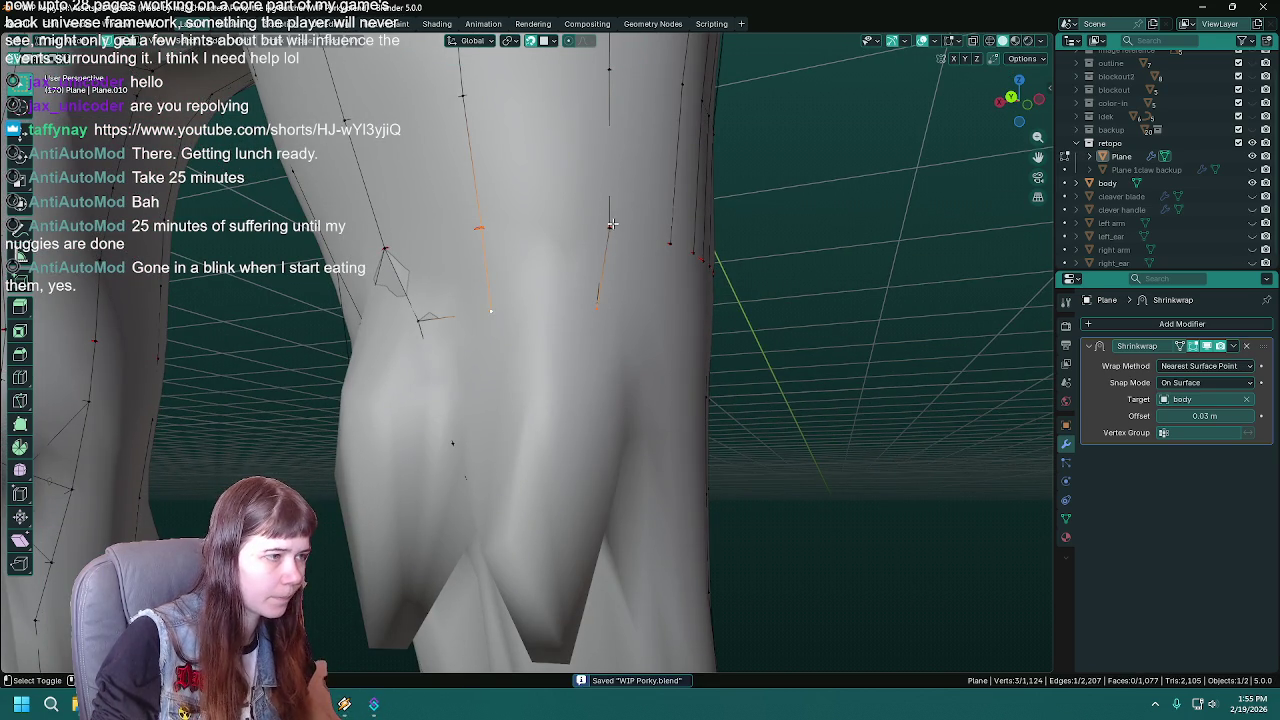
pyautogui.moveTo(601, 306)
pyautogui.mouseDown(button='middle')
pyautogui.moveTo(516, 340)
pyautogui.moveTo(601, 365)
pyautogui.moveTo(633, 330)
pyautogui.moveTo(636, 343)
pyautogui.moveTo(600, 355)
pyautogui.moveTo(600, 340)
pyautogui.mouseUp(button='middle')
pyautogui.click(516, 340)
pyautogui.scroll(-3, 636, 357)
pyautogui.hotkey('ctrl', 's')
pyautogui.scroll(3, 597, 355)
pyautogui.press('g')
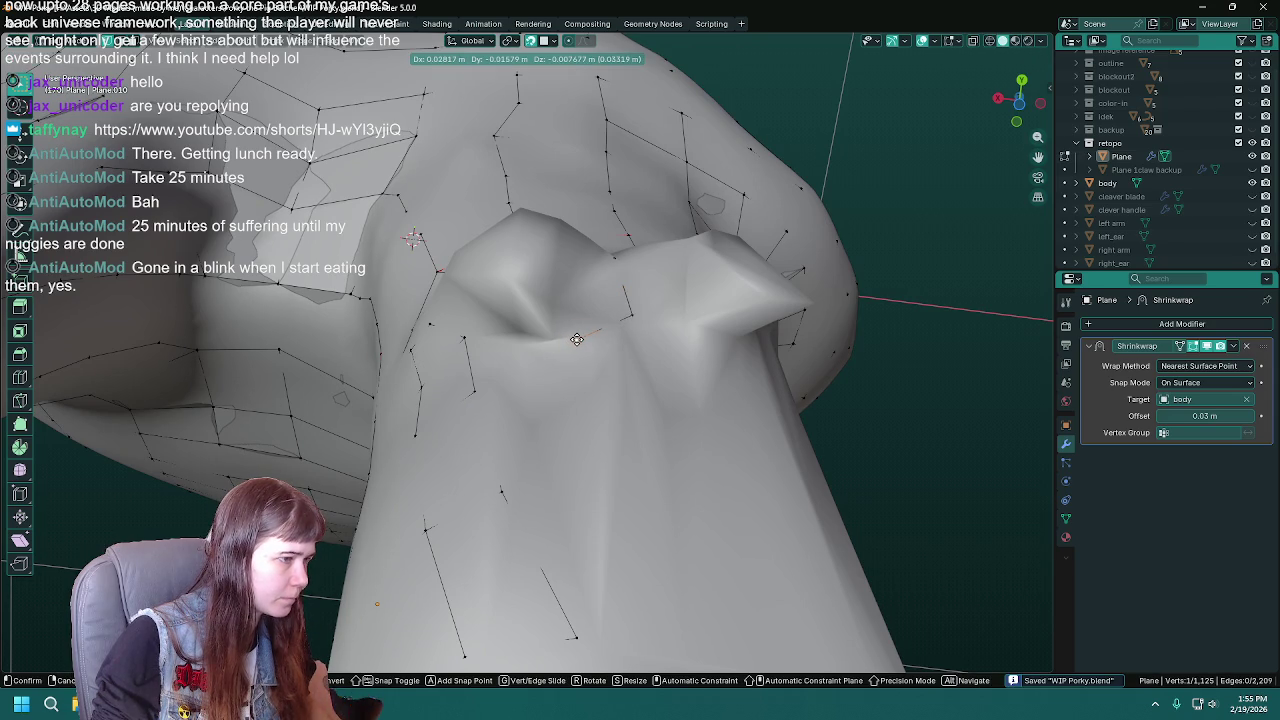
pyautogui.click(577, 340)
pyautogui.press('e')
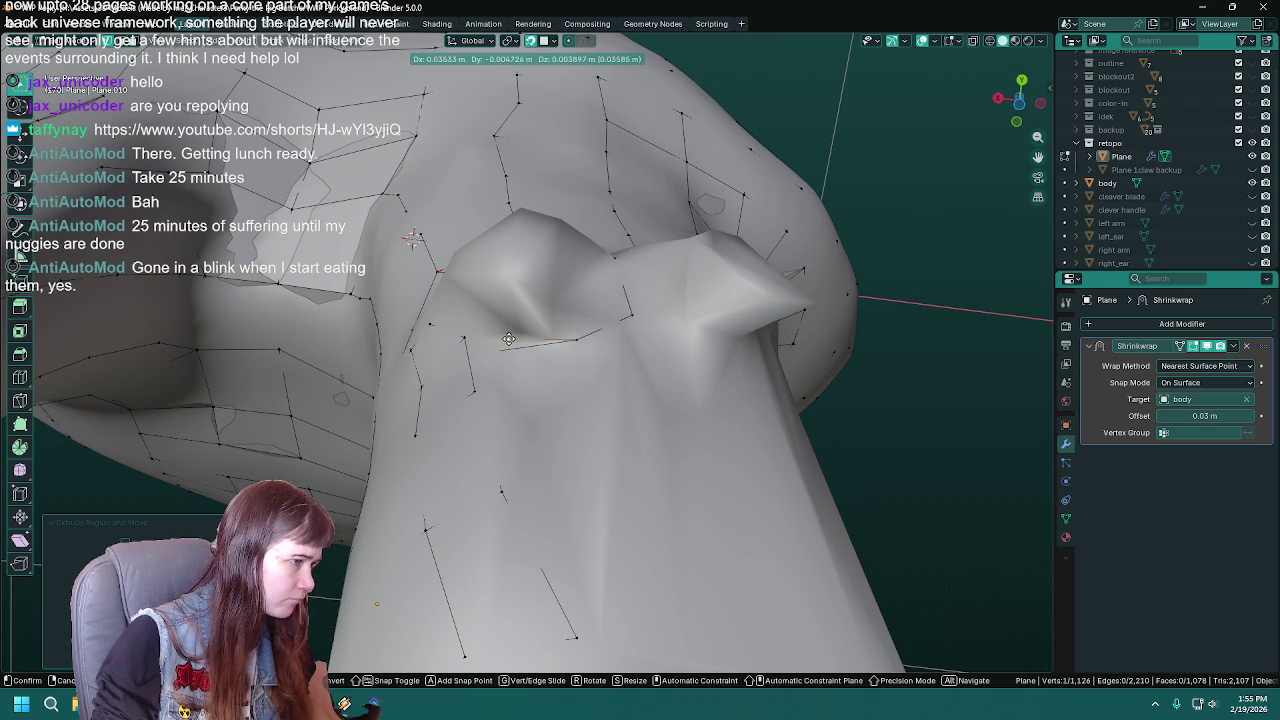
pyautogui.click(508, 340)
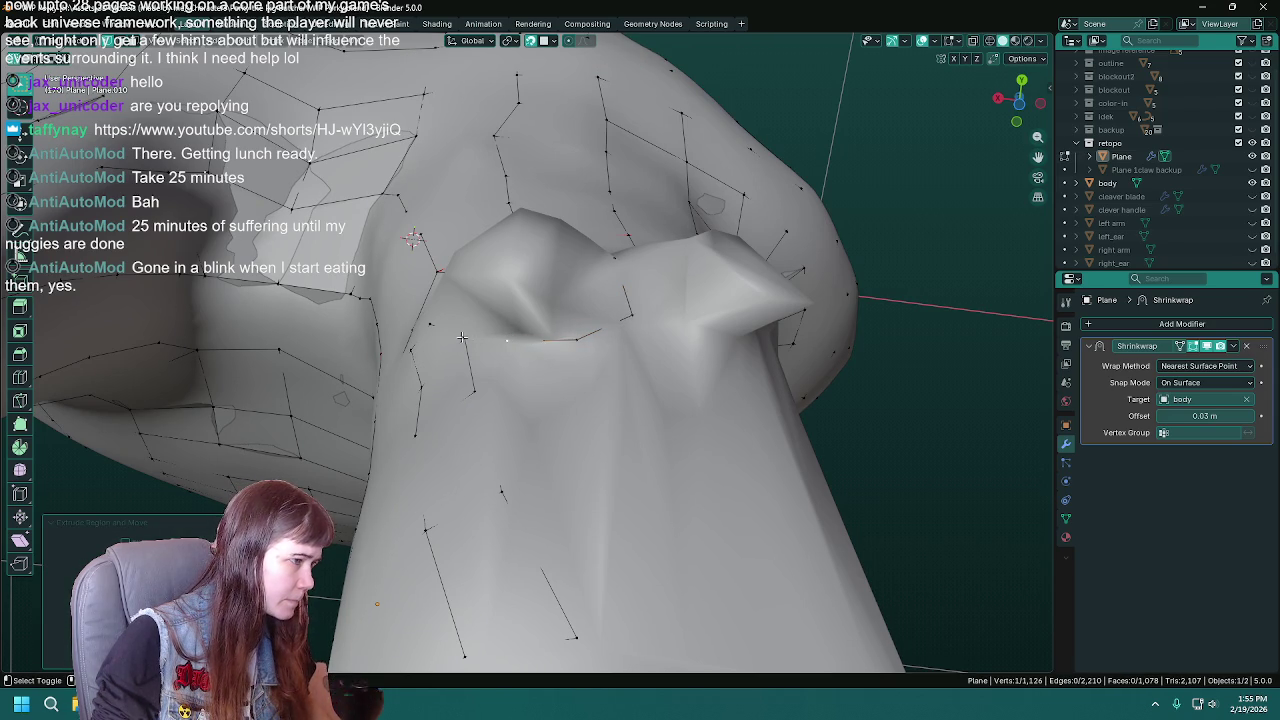
# - Extrude another vertex from a neighbouring vertex down below the crotch
pyautogui.keyDown('shift'); pyautogui.click(462, 337); pyautogui.keyUp('shift')
pyautogui.keyDown('shift'); pyautogui.moveTo(556, 373); pyautogui.dragTo(522, 325, button='middle'); pyautogui.keyUp('shift')
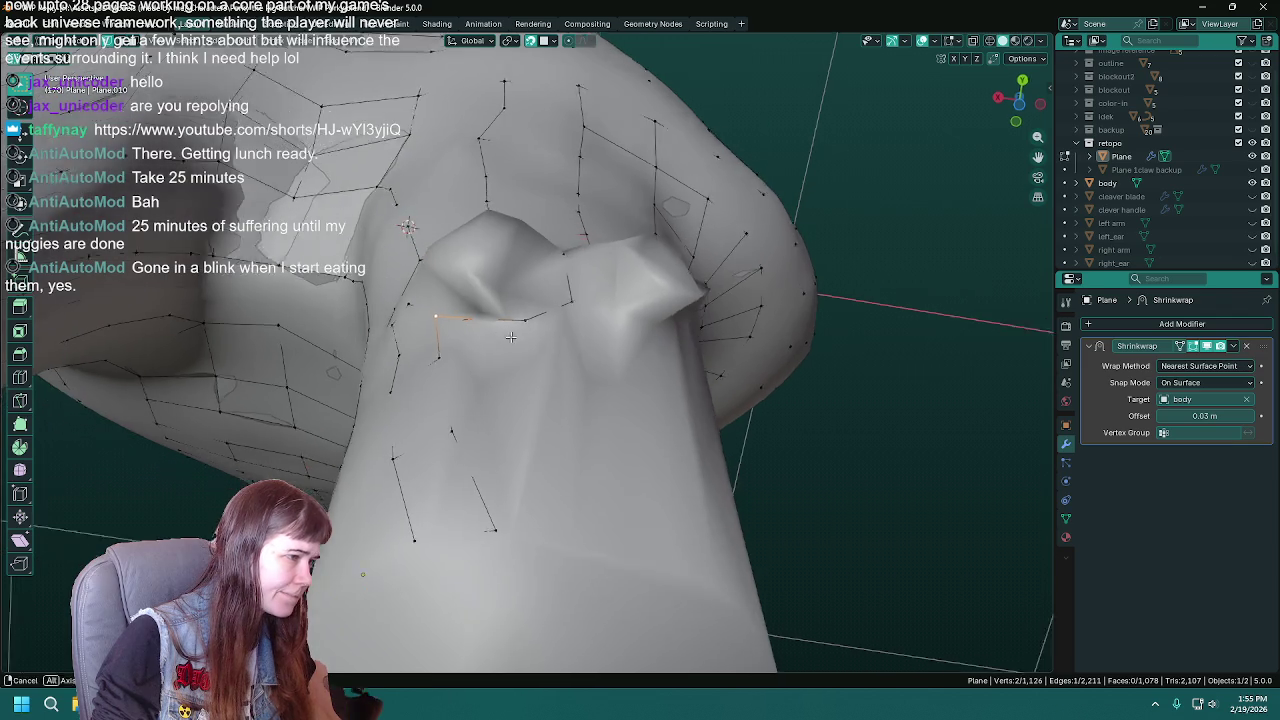
pyautogui.hotkey('ctrl', 's')
pyautogui.scroll(2, 522, 325)
pyautogui.scroll(1, 515, 338)
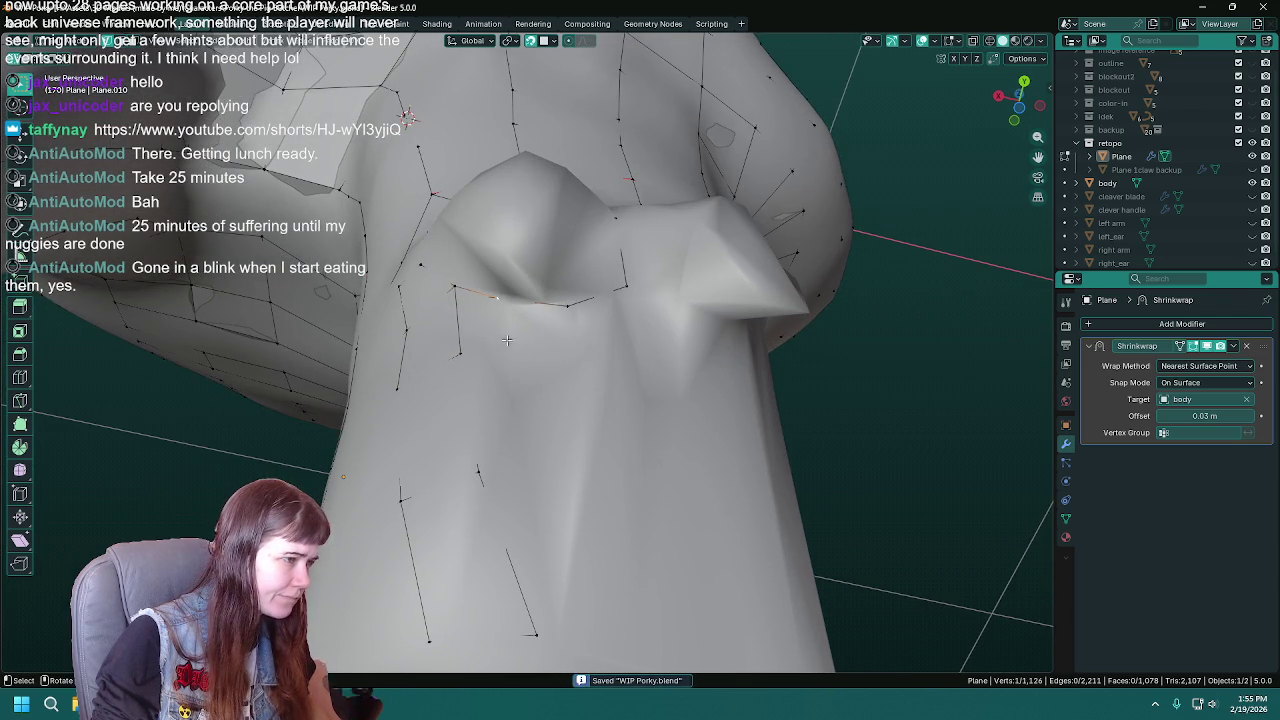
pyautogui.press('e')
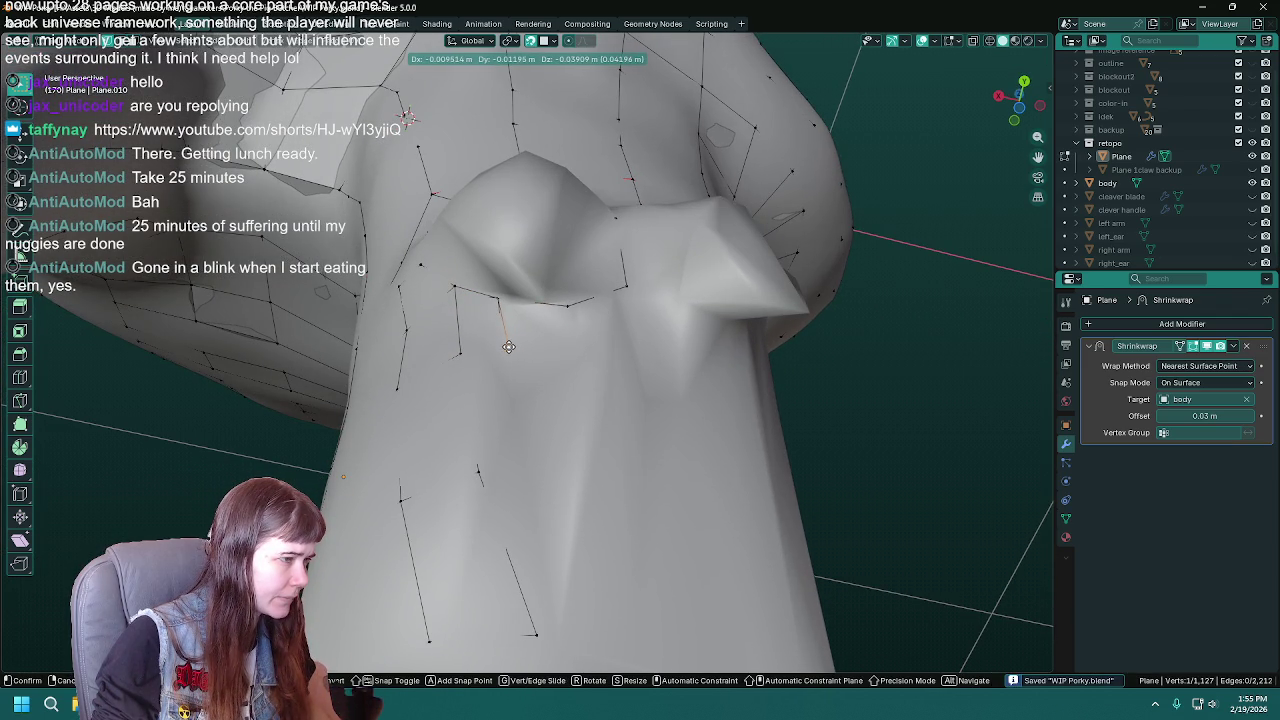
pyautogui.moveTo(511, 346)
pyautogui.keyDown('alt'); pyautogui.mouseDown(button='middle')
pyautogui.moveTo(517, 403)
pyautogui.moveTo(481, 307)
pyautogui.mouseUp(button='middle'); pyautogui.keyUp('alt')
pyautogui.click(517, 403)
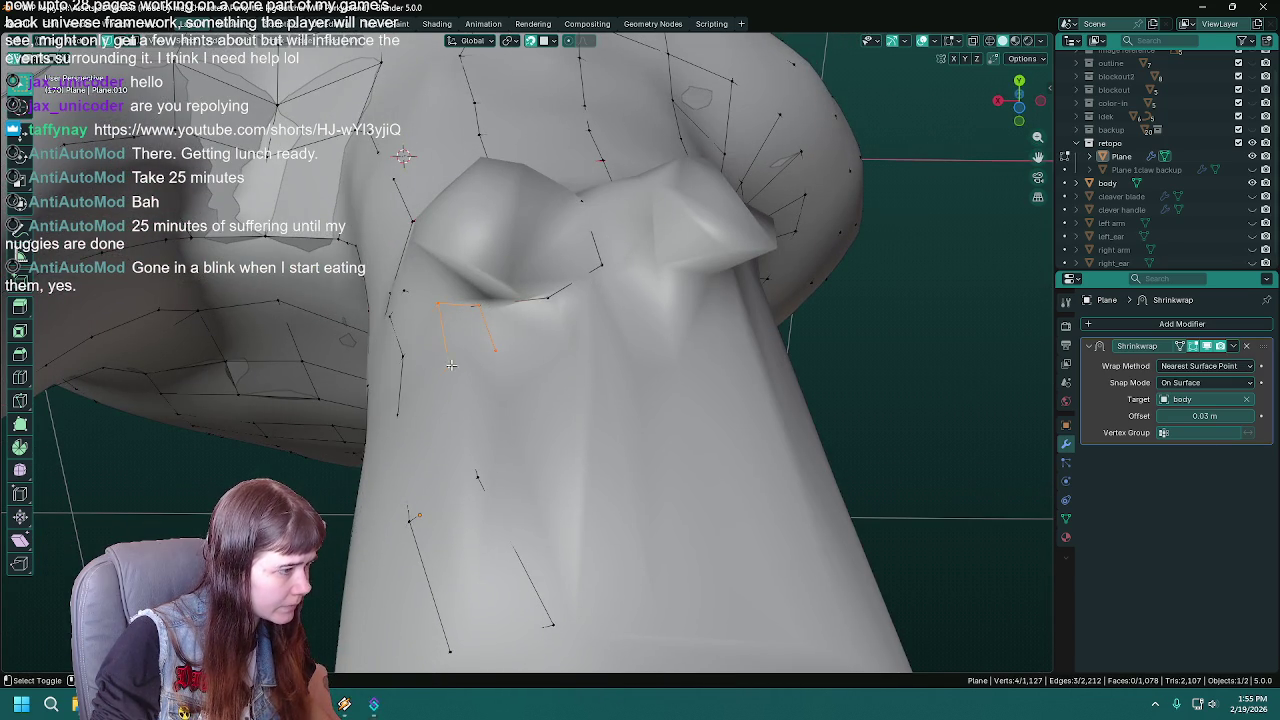
# - Extrude a closing corner vertex and fill a quad from the four corners below the crotch
pyautogui.moveTo(527, 359); pyautogui.dragTo(521, 306, button='middle')
pyautogui.press('e')
pyautogui.hotkey('ctrl', 's')
pyautogui.click(521, 306)
pyautogui.keyDown('shift'); pyautogui.click(499, 274); pyautogui.keyUp('shift')
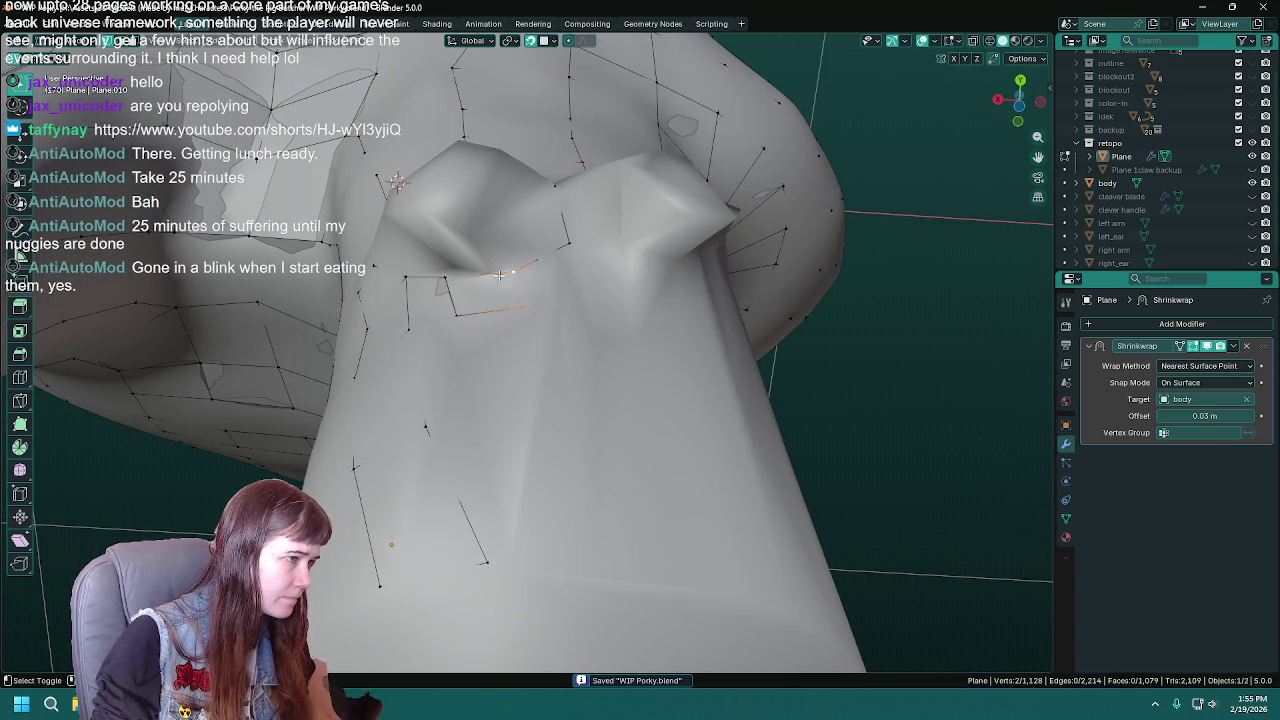
pyautogui.press('f')
# - Extrude a new vertex strand down the front of the leg to near its base, then save
pyautogui.moveTo(452, 318); pyautogui.dragTo(524, 323, button='middle')
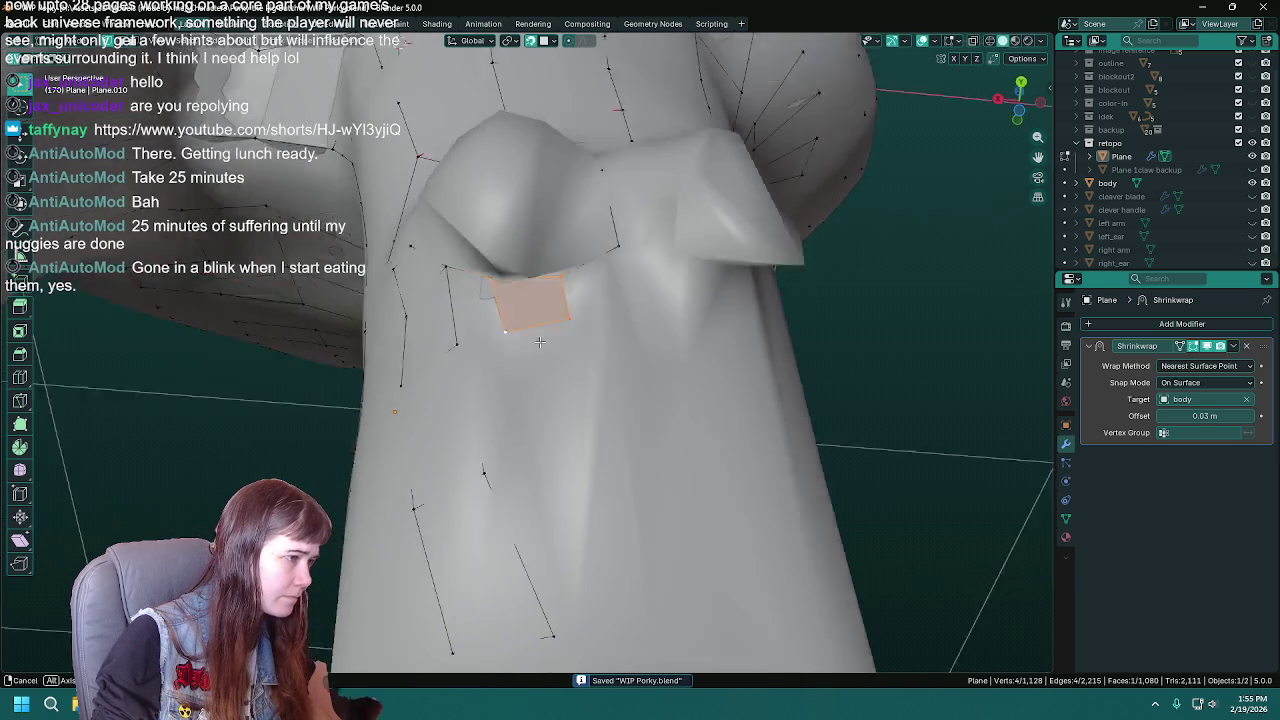
pyautogui.press('e')
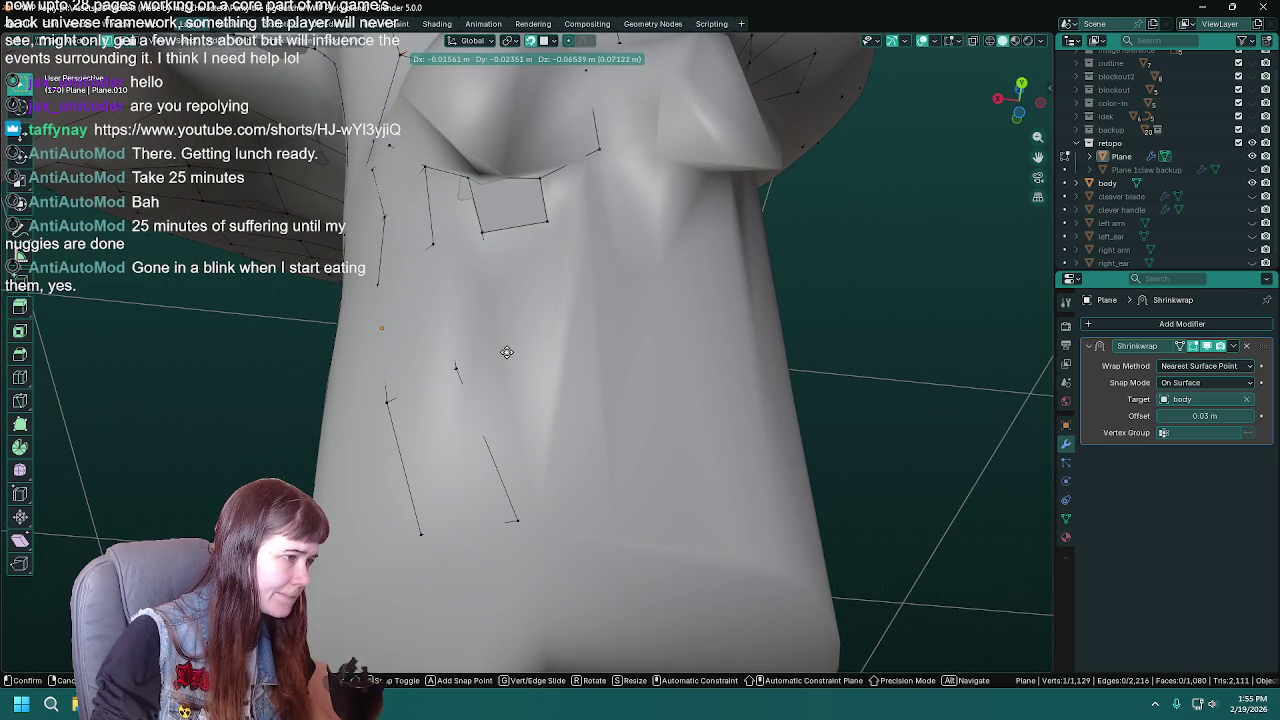
pyautogui.click(507, 352)
pyautogui.press('e')
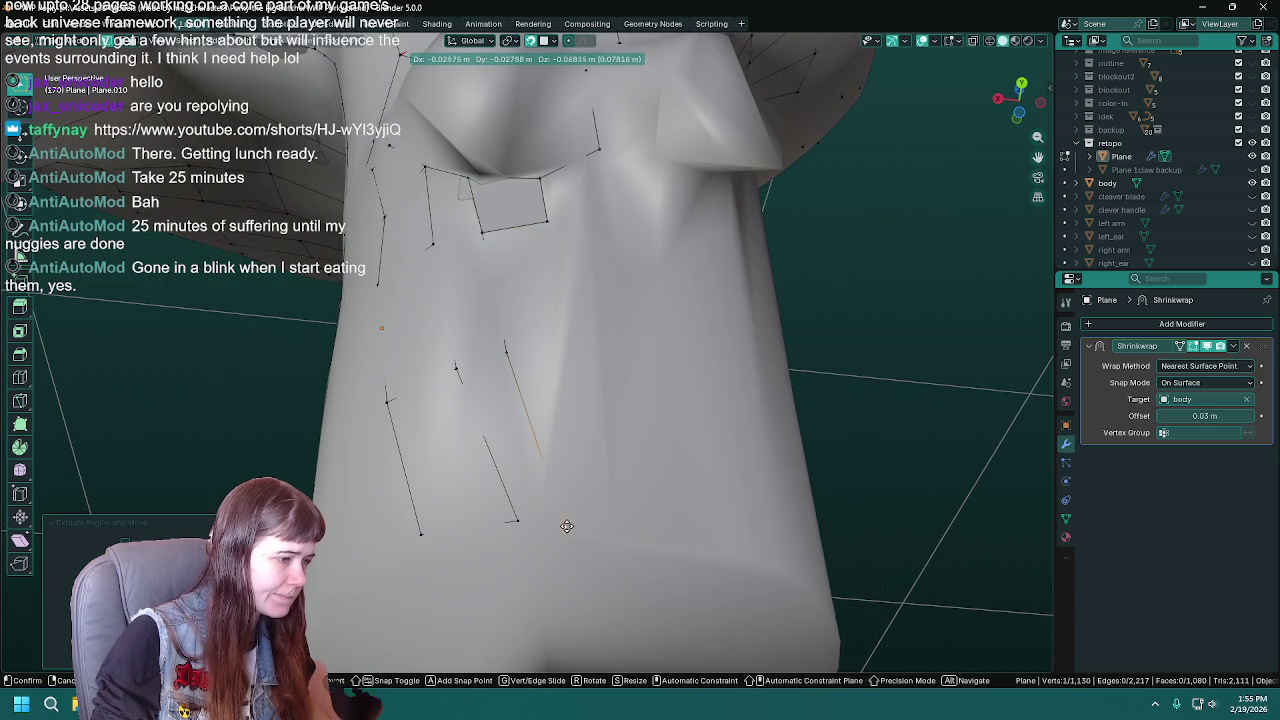
pyautogui.click(570, 527)
pyautogui.keyDown('shift'); pyautogui.click(517, 520); pyautogui.keyUp('shift')
pyautogui.keyDown('shift'); pyautogui.click(504, 352); pyautogui.keyUp('shift')
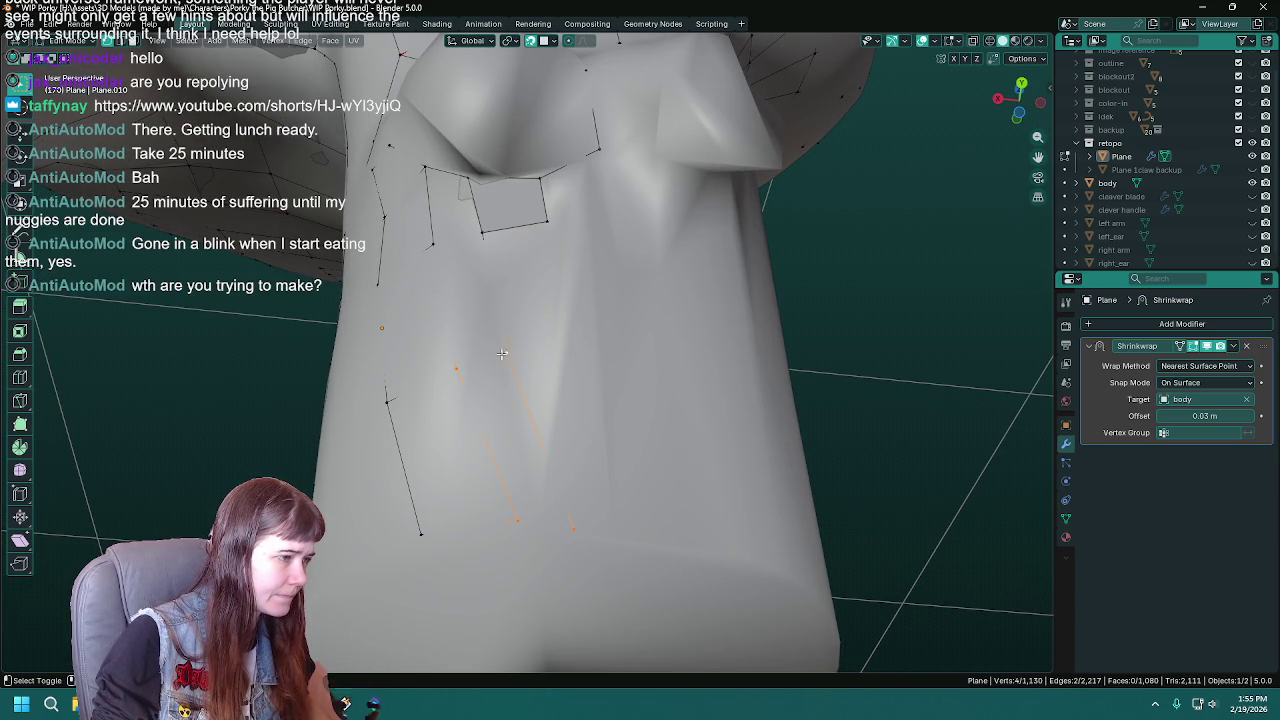
pyautogui.keyDown('shift'); pyautogui.click(431, 241); pyautogui.keyUp('shift')
pyautogui.moveTo(551, 267); pyautogui.dragTo(546, 299, button='middle')
pyautogui.hotkey('ctrl', 's')
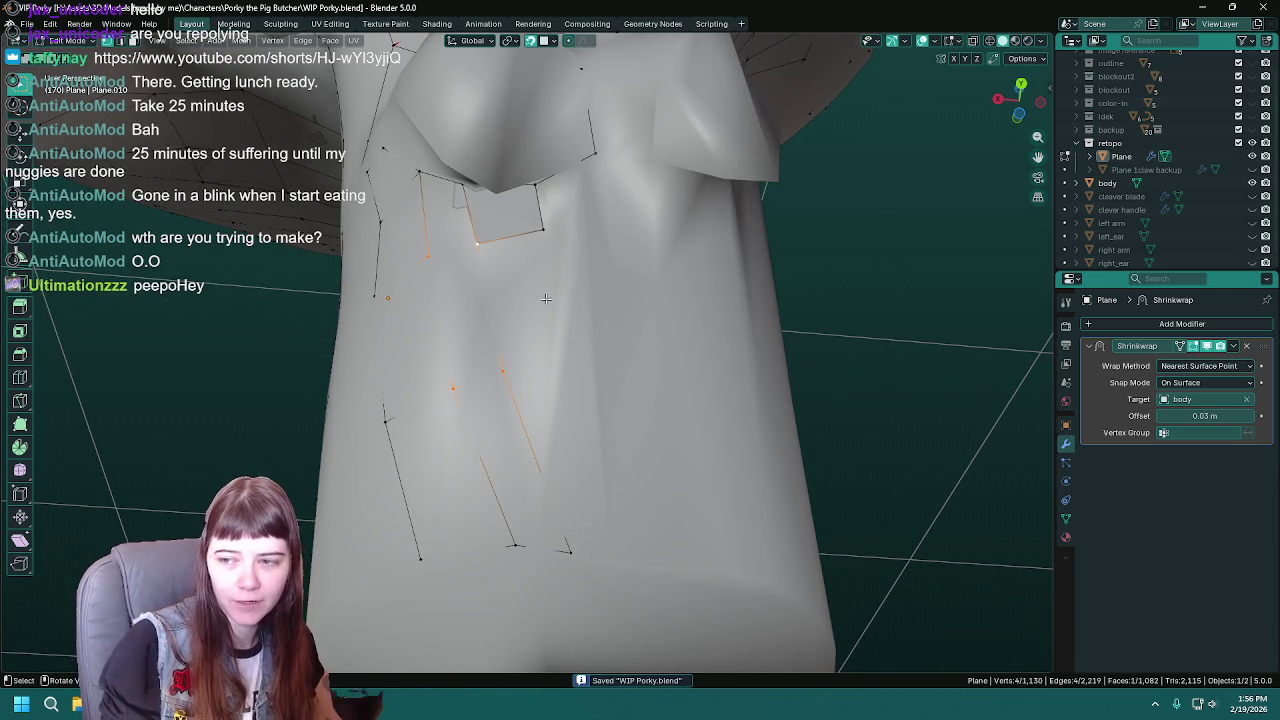
# - Zoom onto the top of the leg and reposition the selected strand vertices
pyautogui.scroll(-8, 573, 306)
pyautogui.scroll(2, 573, 306)
pyautogui.scroll(3, 574, 312)
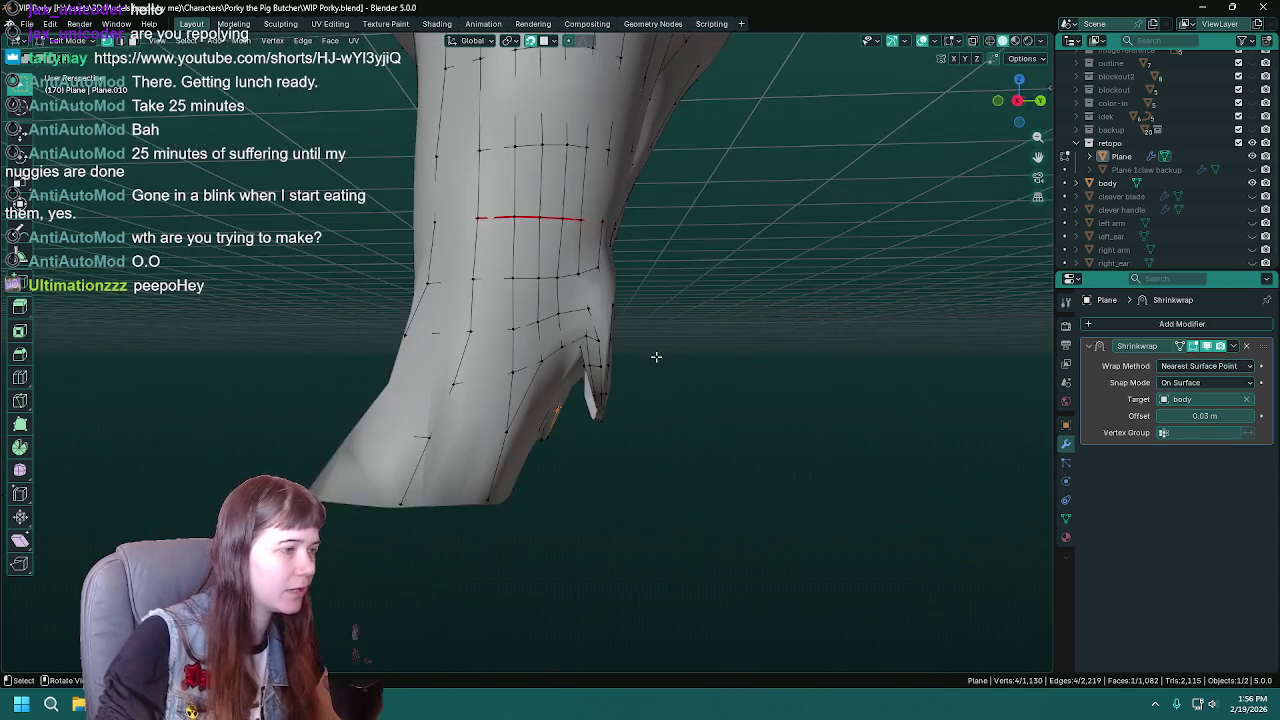
pyautogui.scroll(2, 576, 320)
pyautogui.scroll(2, 577, 327)
pyautogui.scroll(2, 577, 327)
pyautogui.scroll(2, 577, 322)
pyautogui.hotkey('ctrl', 's')
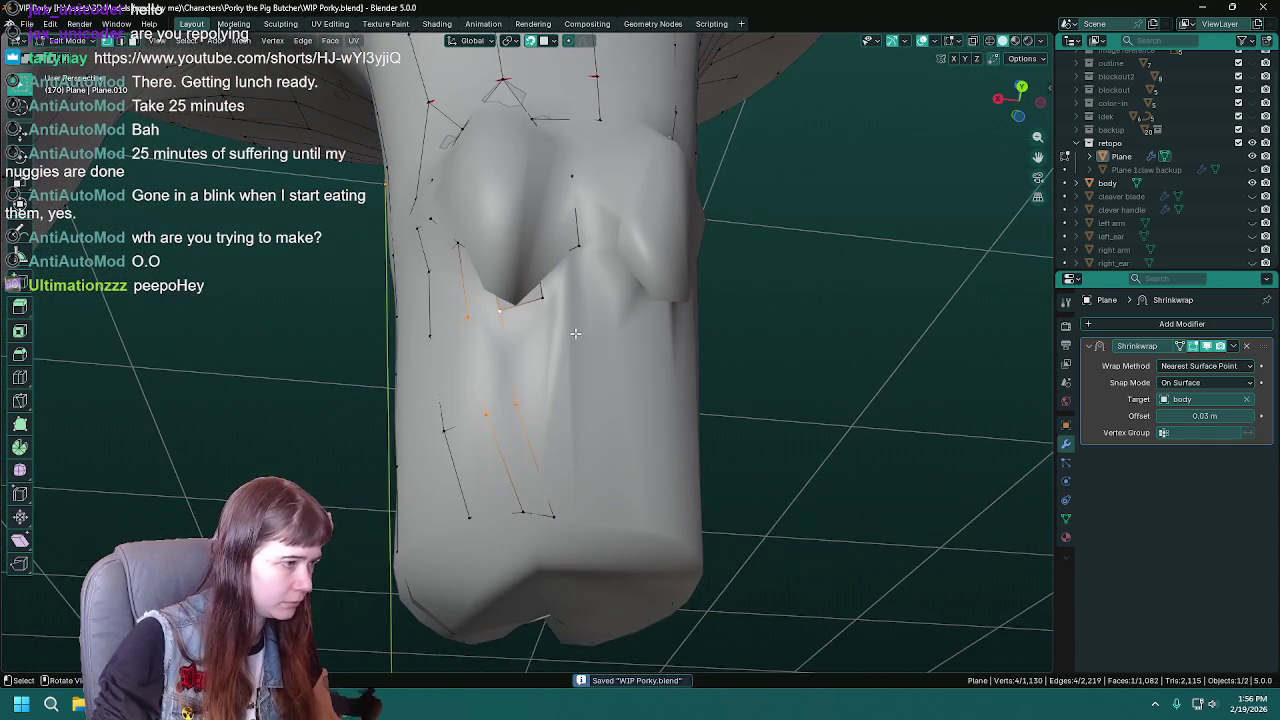
pyautogui.scroll(1, 577, 320)
pyautogui.scroll(1, 577, 317)
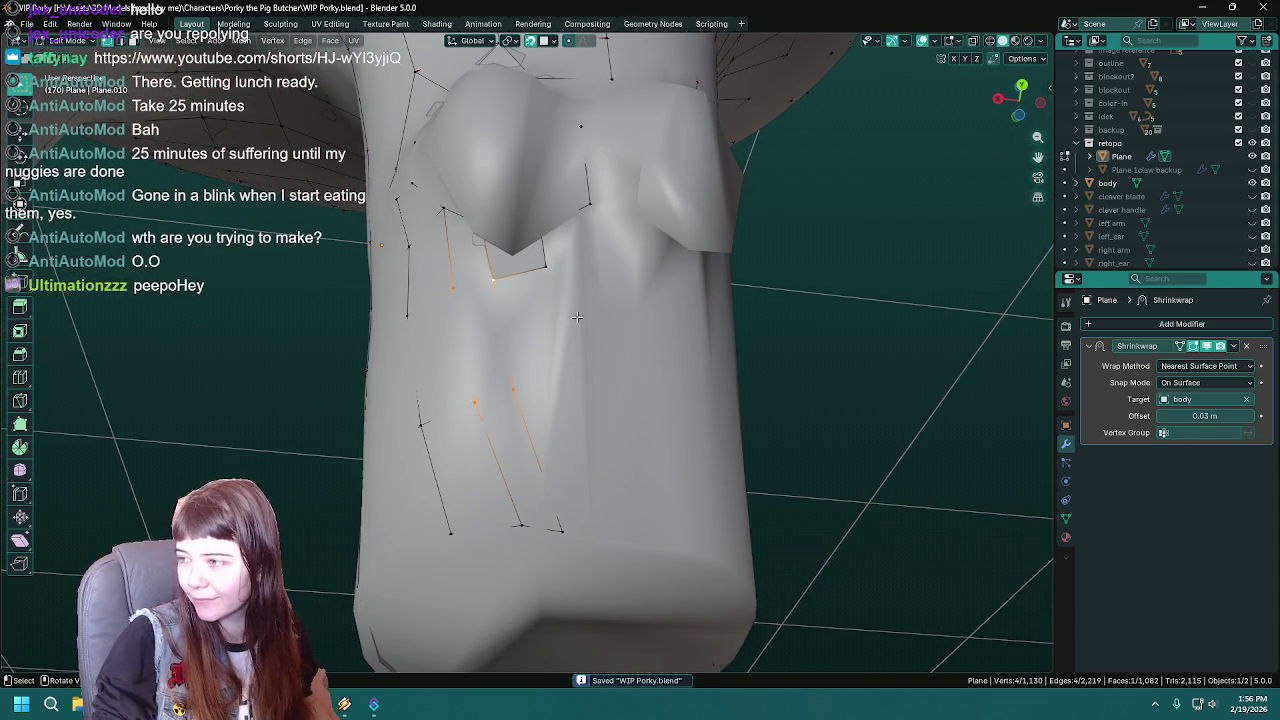
pyautogui.scroll(1, 573, 325)
pyautogui.scroll(-1, 565, 322)
pyautogui.scroll(-2, 545, 305)
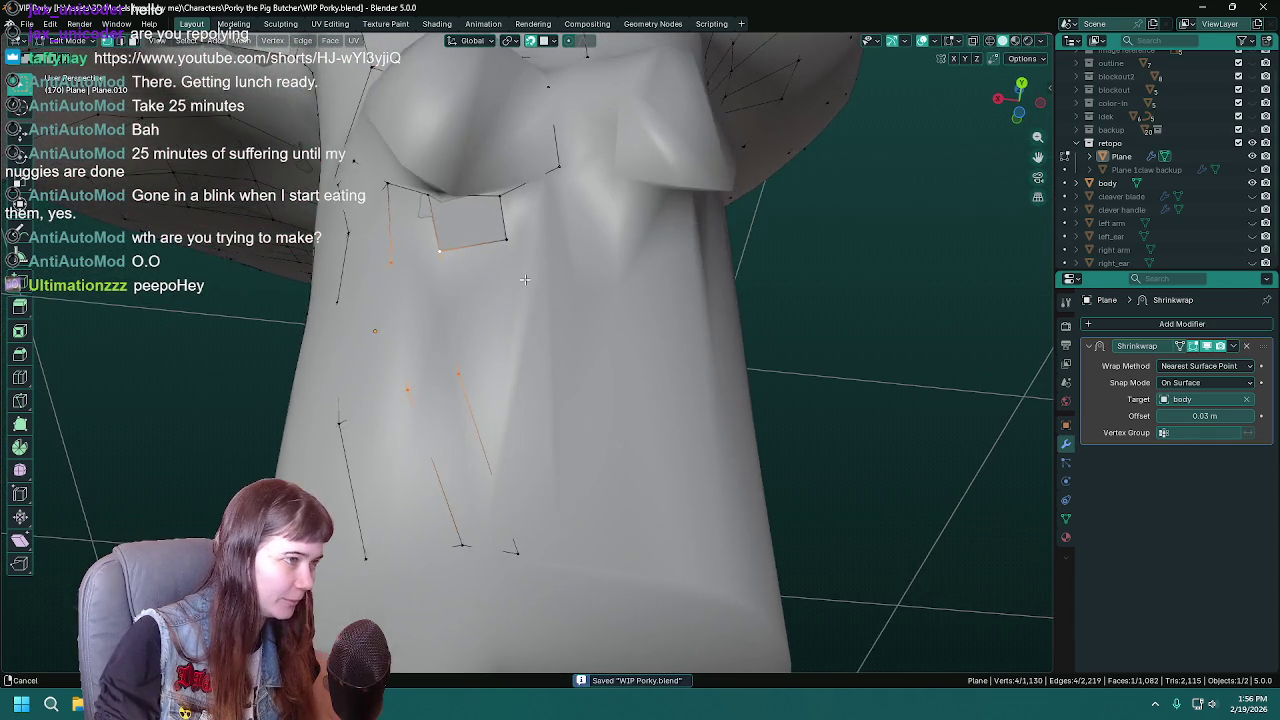
pyautogui.scroll(-2, 522, 283)
pyautogui.scroll(-2, 498, 260)
pyautogui.press('g')
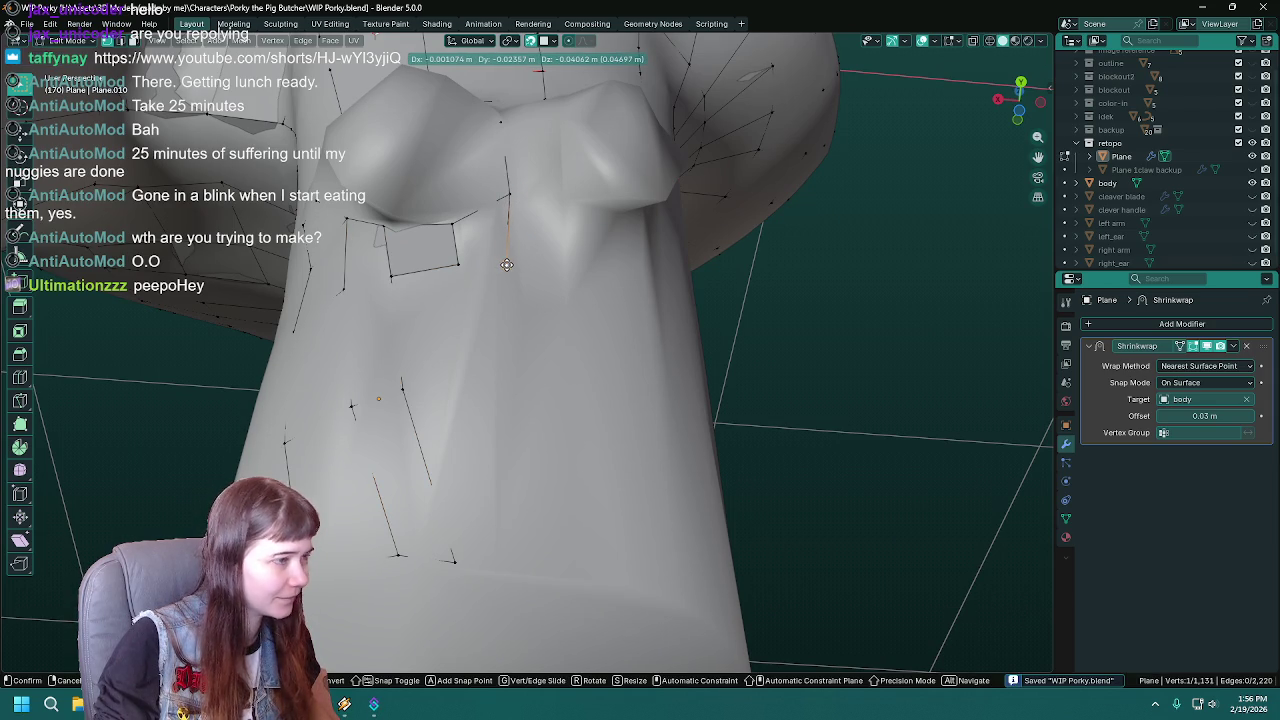
pyautogui.click(507, 264)
pyautogui.scroll(-3, 505, 270)
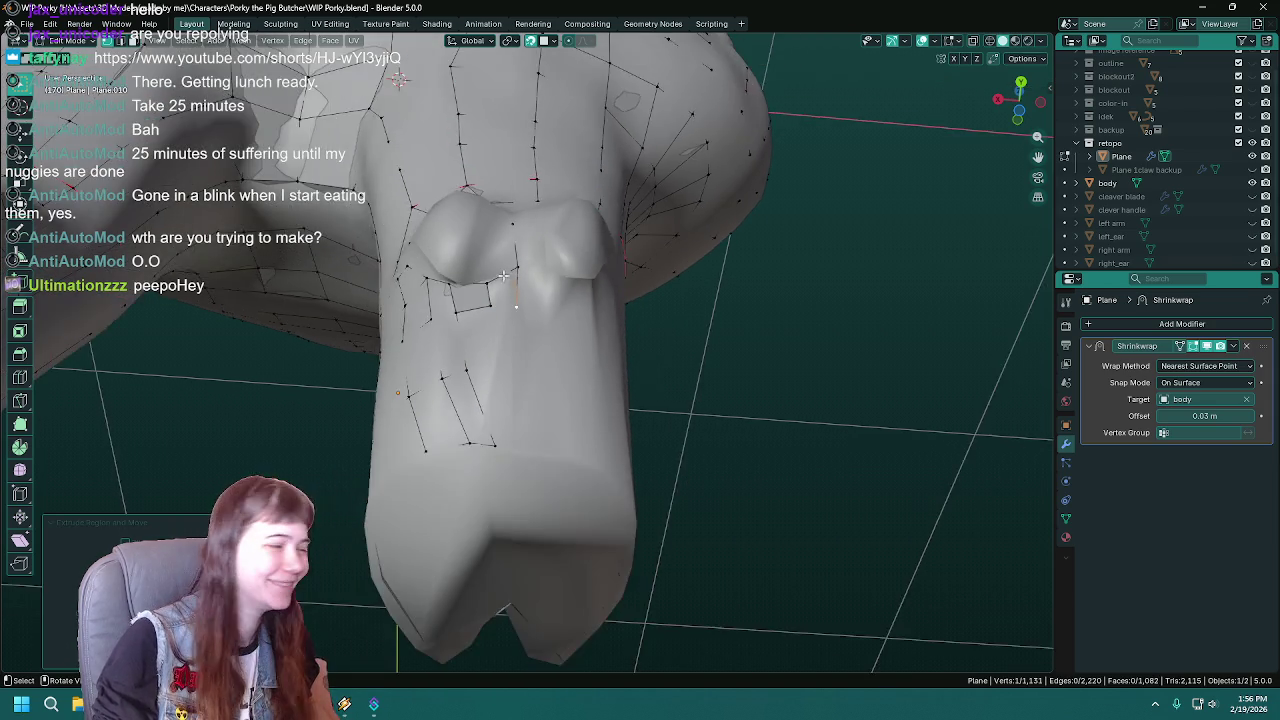
pyautogui.scroll(2, 503, 275)
pyautogui.hotkey('ctrl', 's')
# - Fine-tune the positions of the strand vertices near the crotch
pyautogui.moveTo(520, 300); pyautogui.dragTo(549, 246, button='middle')
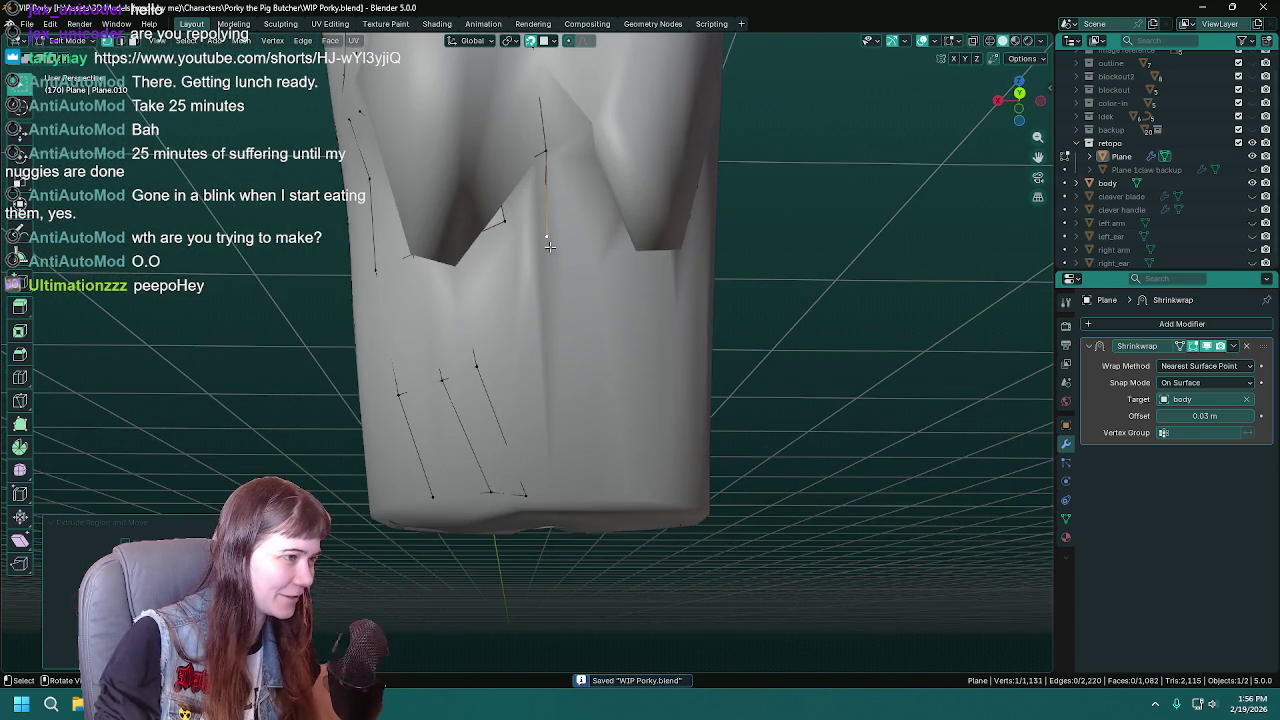
pyautogui.press('g')
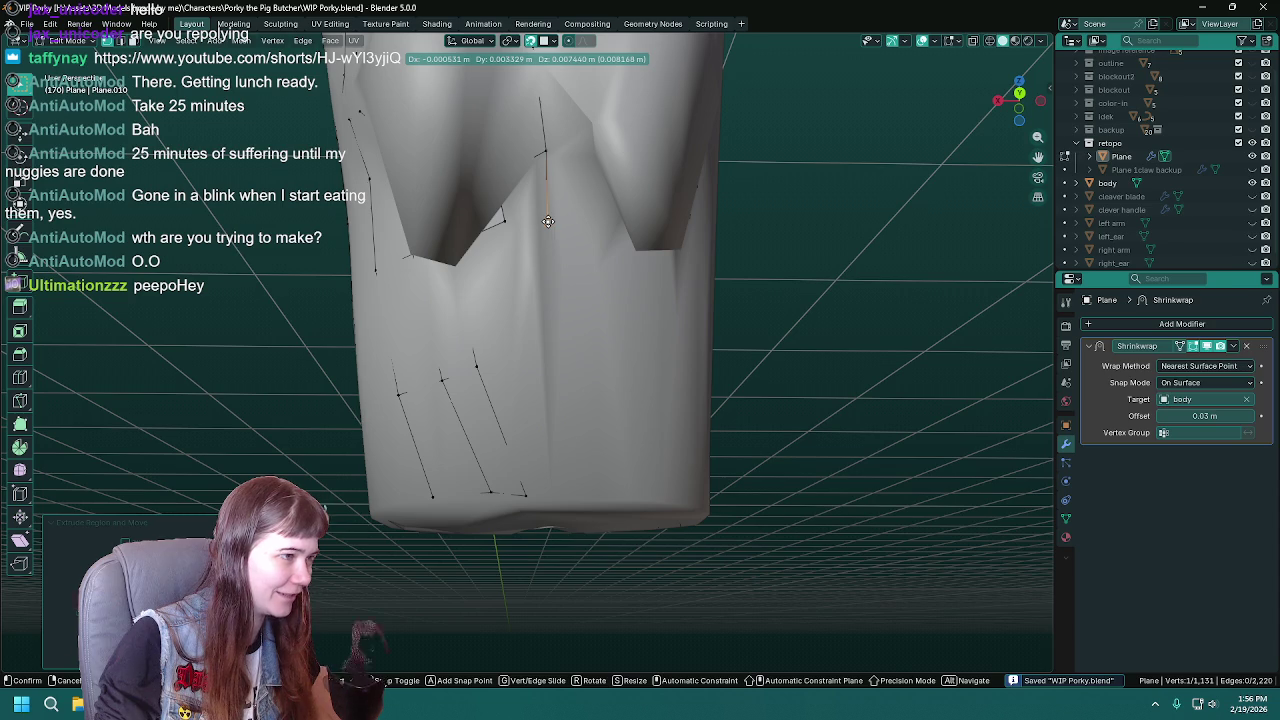
pyautogui.click(548, 221)
pyautogui.press('g')
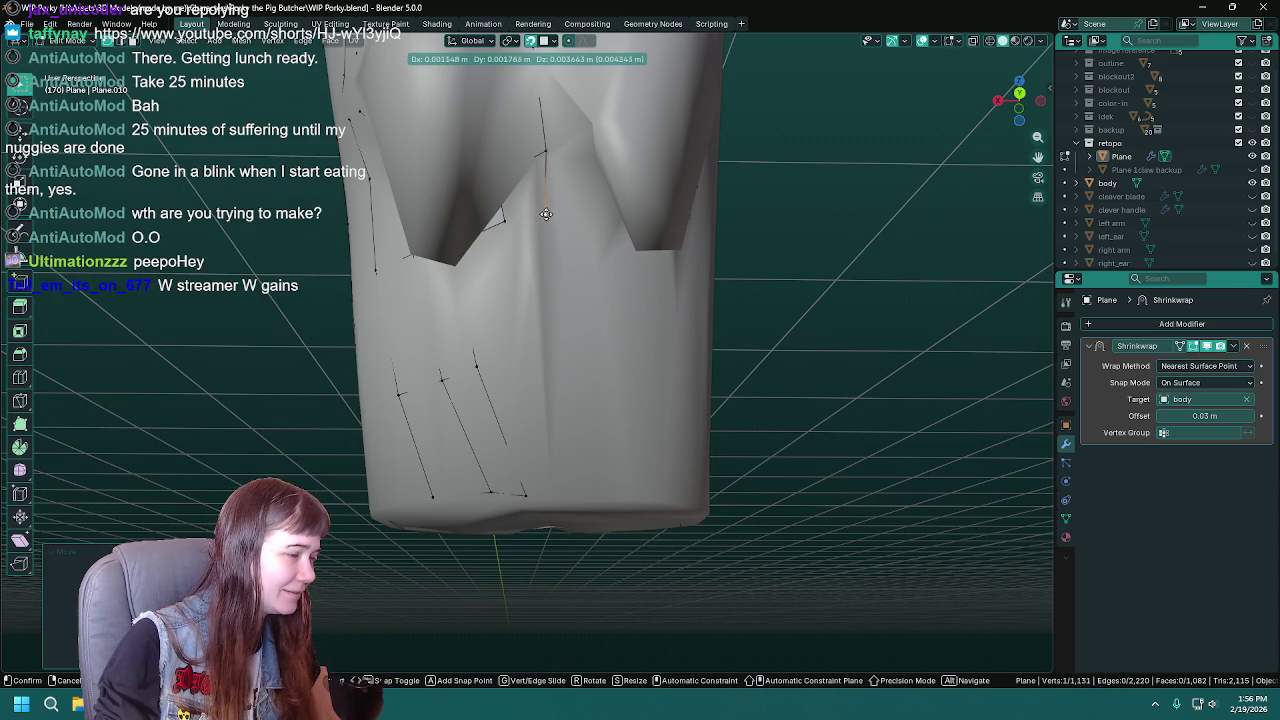
pyautogui.click(548, 215)
pyautogui.scroll(3, 560, 200)
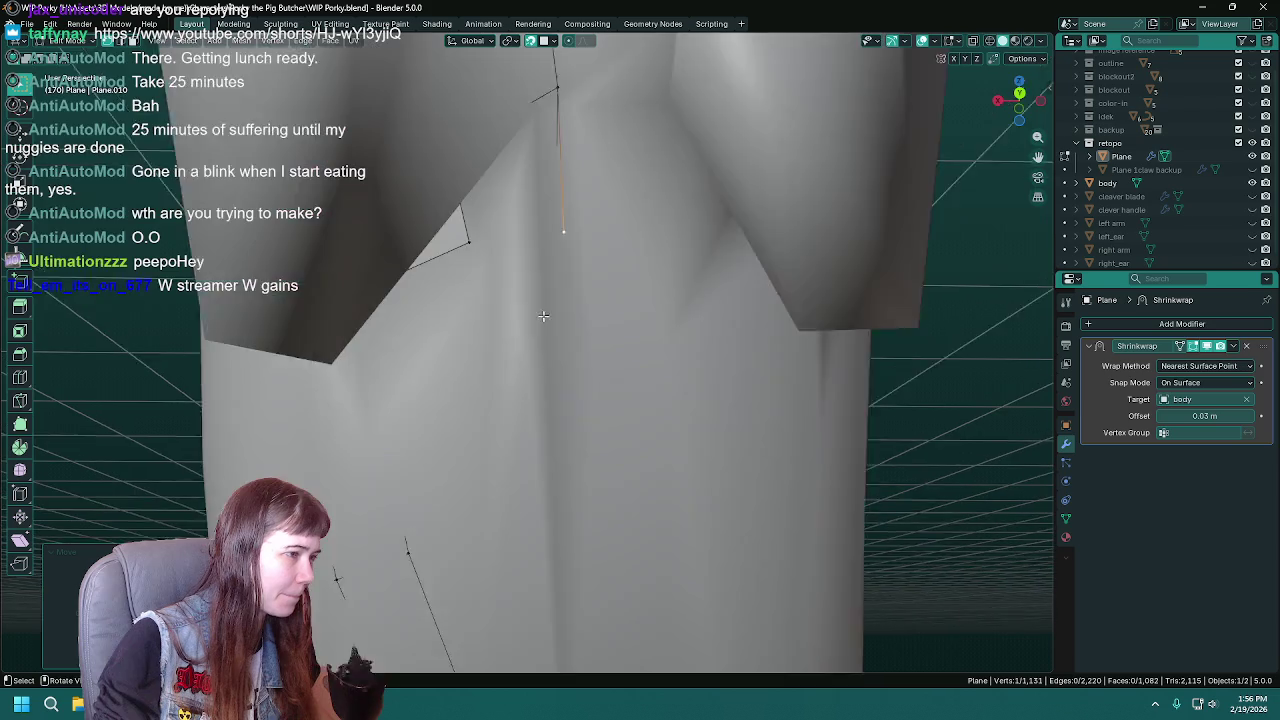
pyautogui.scroll(2, 578, 182)
pyautogui.press('g')
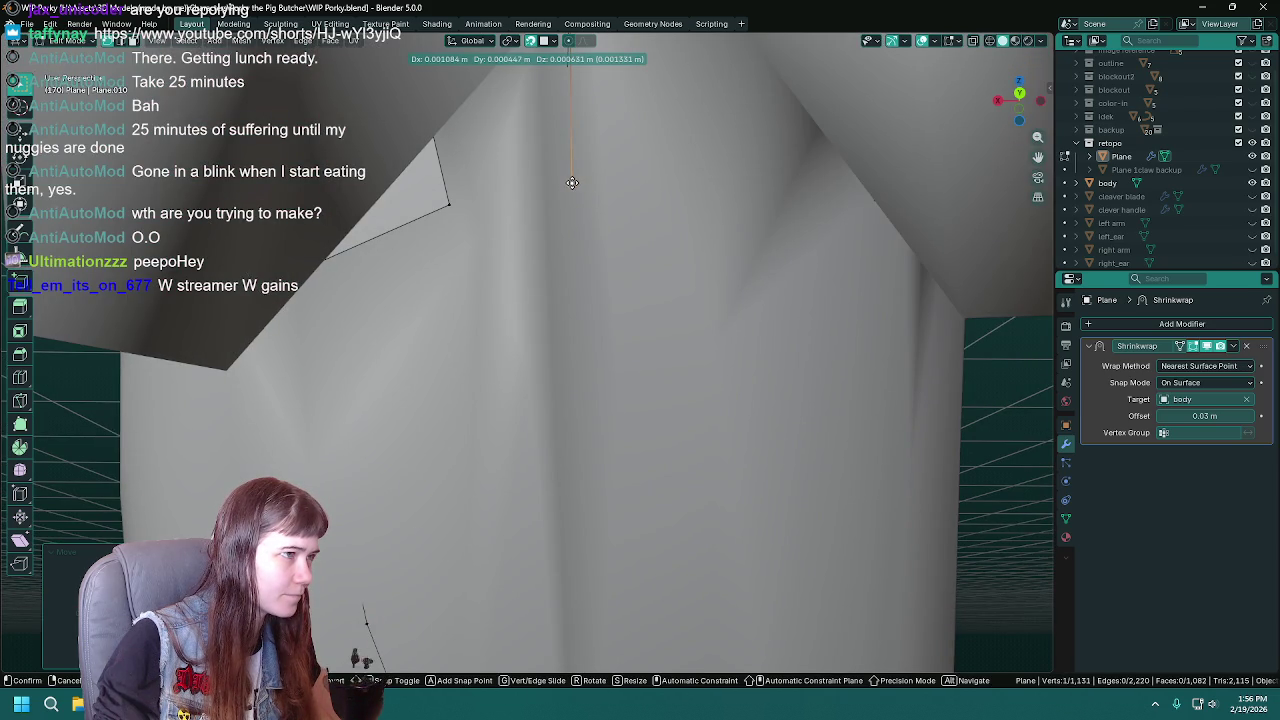
pyautogui.click(573, 183)
# - Add a second vertex to the selection and fill a new face near the crotch
pyautogui.scroll(-4, 573, 183)
pyautogui.scroll(2, 540, 240)
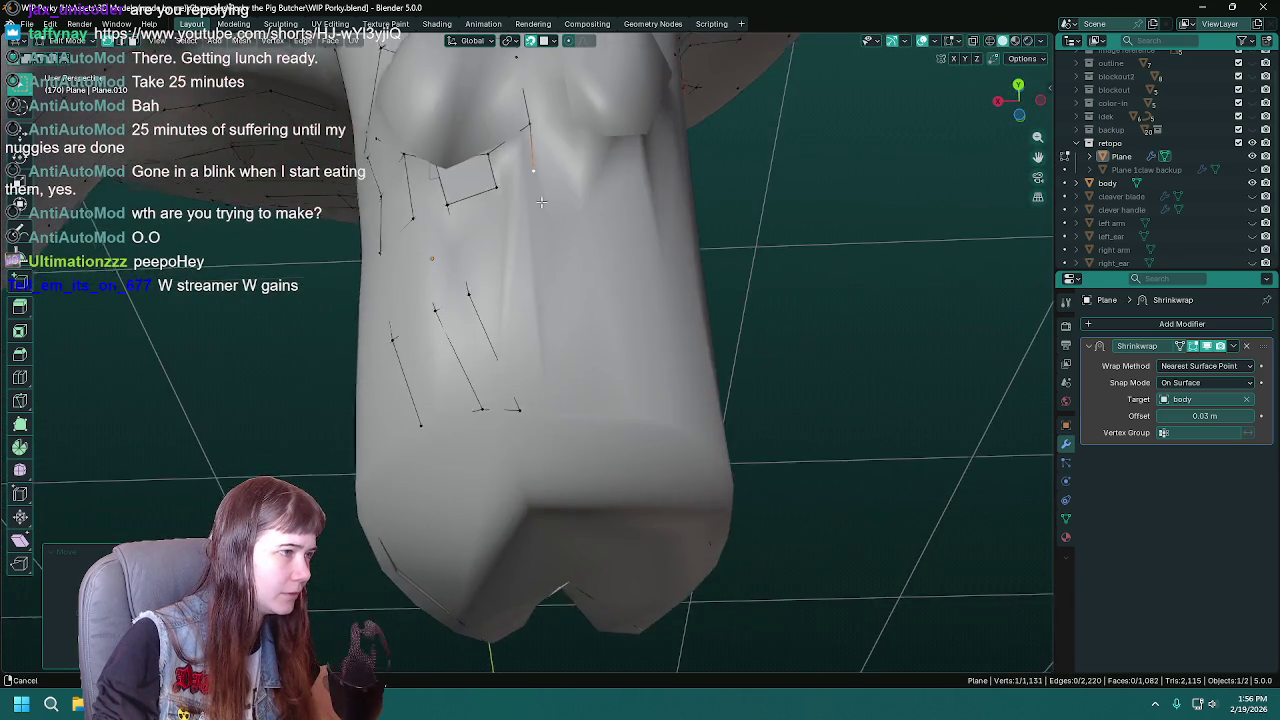
pyautogui.scroll(2, 535, 264)
pyautogui.moveTo(535, 264)
pyautogui.mouseDown(button='middle')
pyautogui.moveTo(520, 235)
pyautogui.moveTo(535, 232)
pyautogui.mouseUp(button='middle')
pyautogui.keyDown('shift'); pyautogui.click(458, 168); pyautogui.keyUp('shift')
pyautogui.press('f')
pyautogui.hotkey('ctrl', 's')
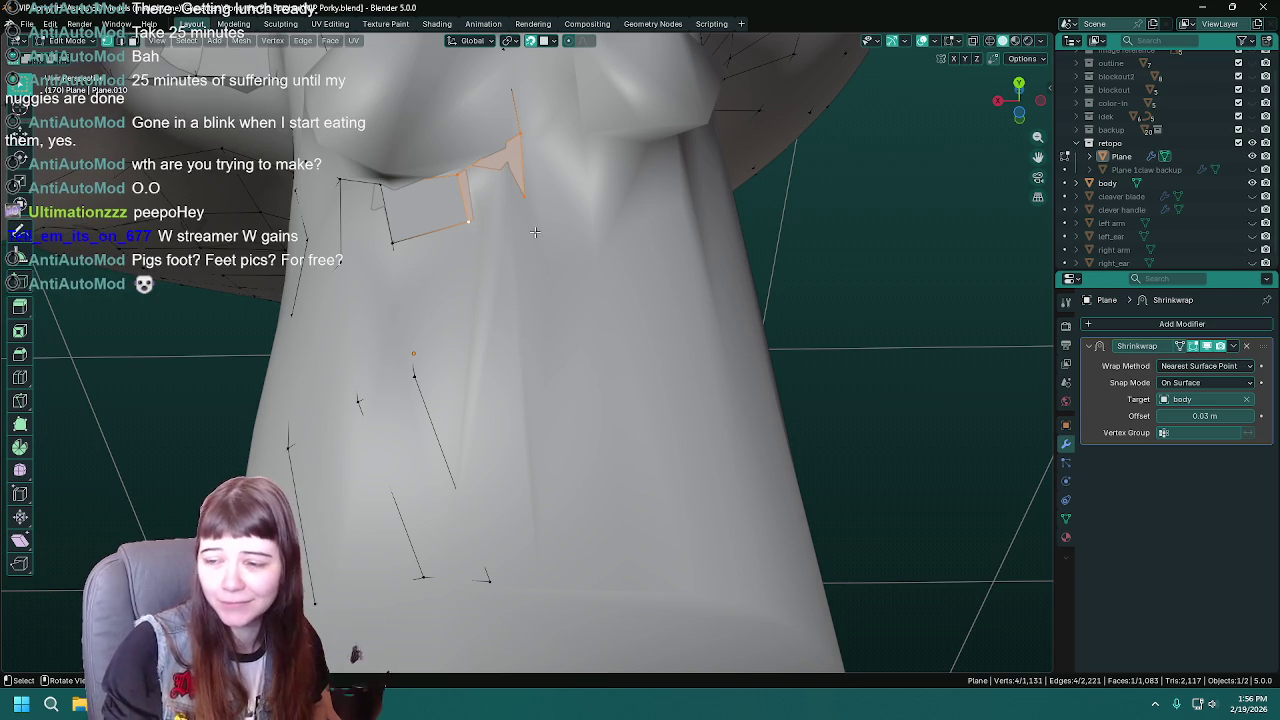
pyautogui.scroll(-3, 535, 232)
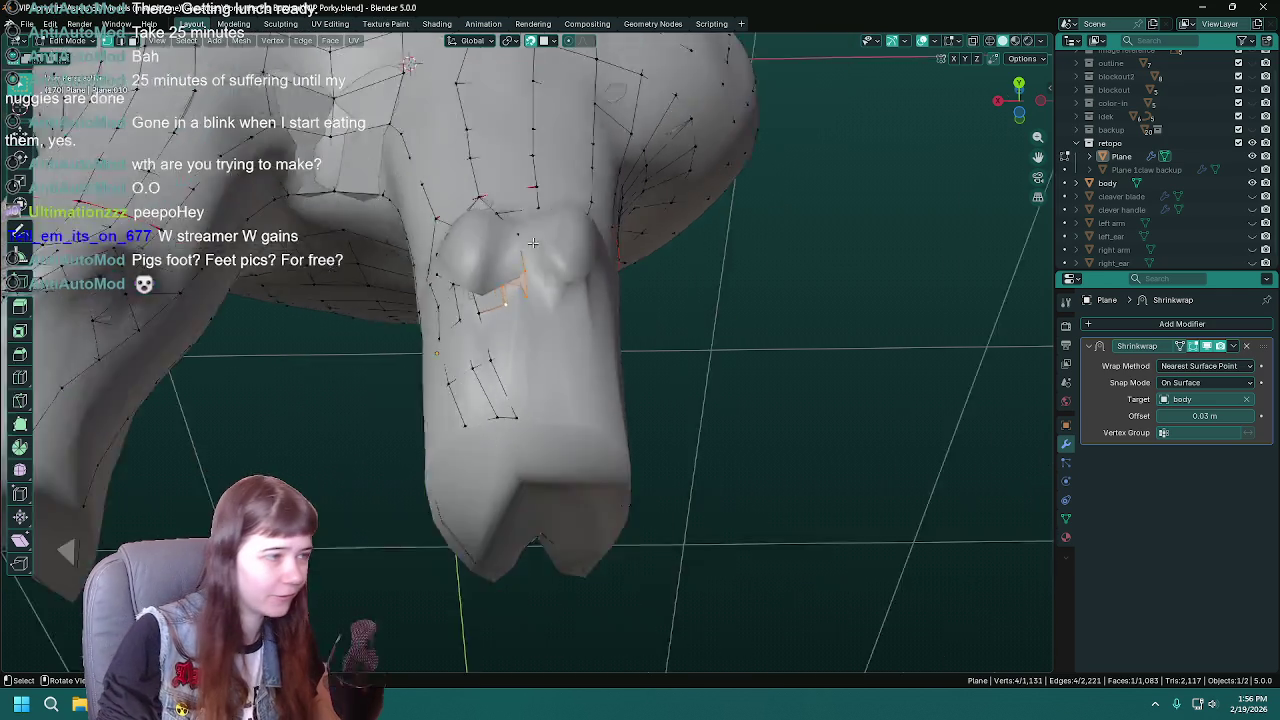
pyautogui.scroll(-3, 461, 251)
pyautogui.scroll(1, 472, 256)
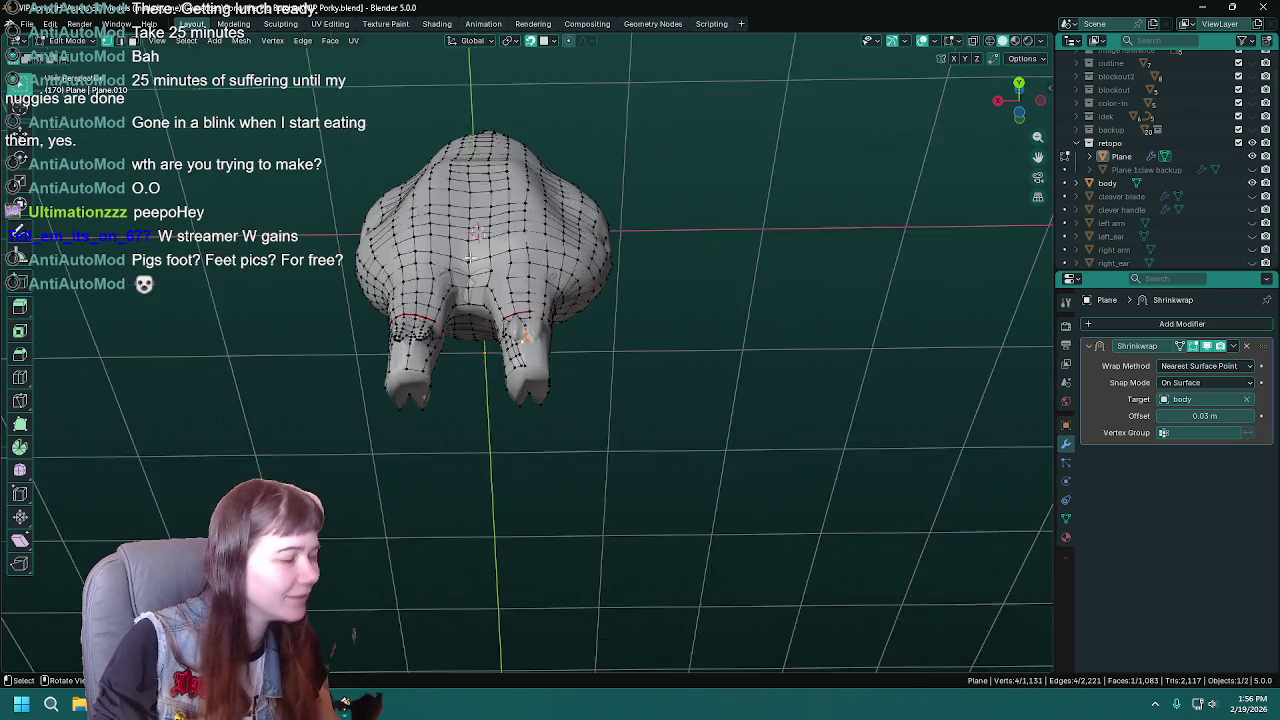
pyautogui.scroll(4, 475, 256)
pyautogui.scroll(2, 479, 256)
pyautogui.hotkey('ctrl', 's')
pyautogui.moveTo(479, 256); pyautogui.dragTo(512, 323, button='middle')
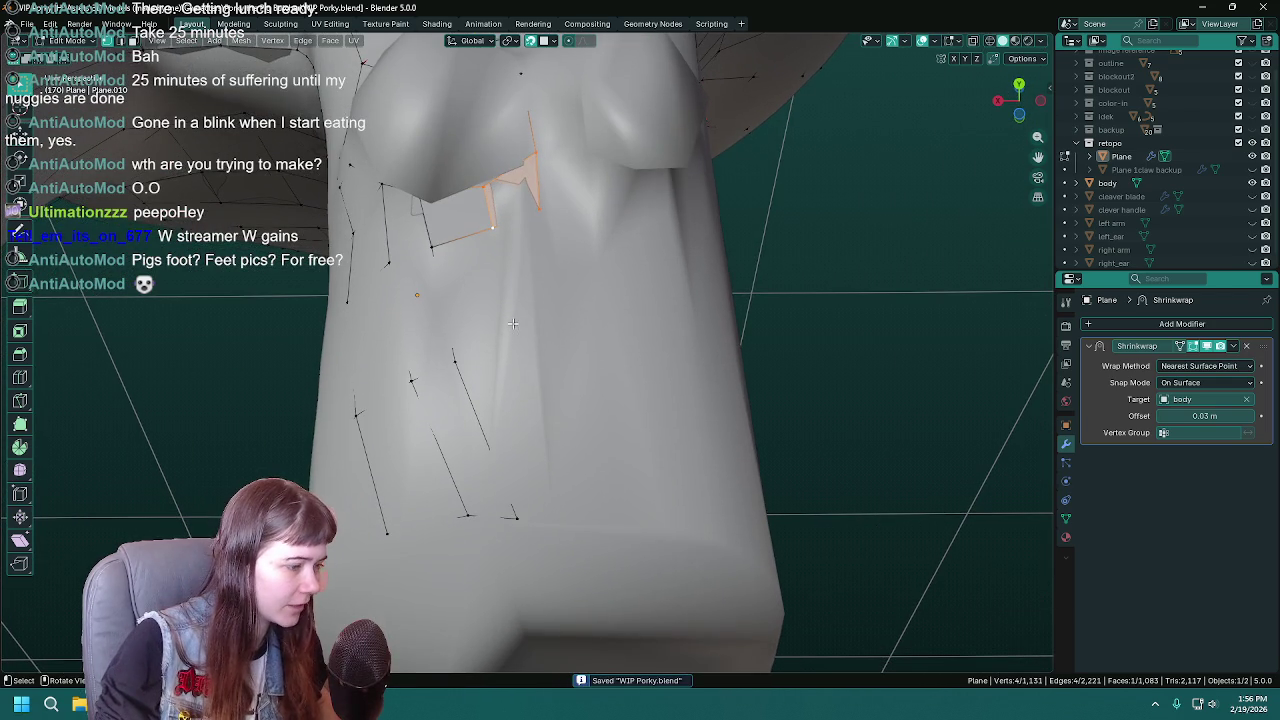
pyautogui.click(458, 360)
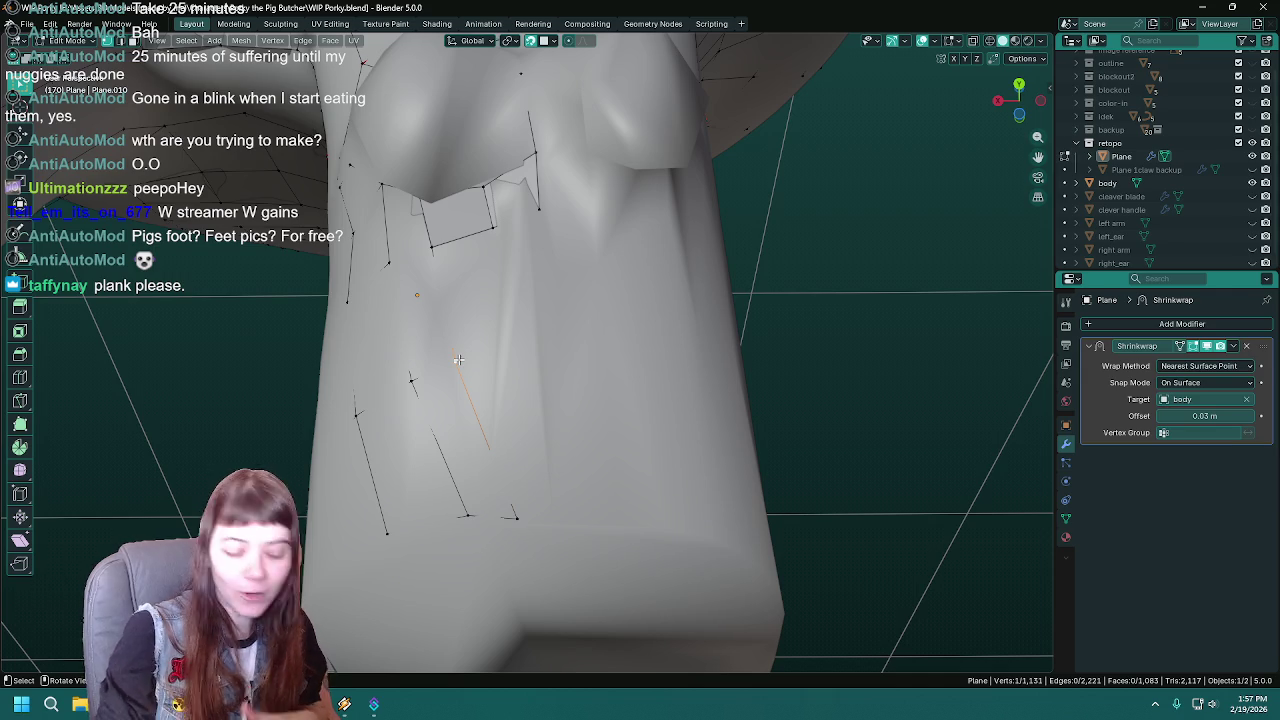
pyautogui.moveTo(310, 334); pyautogui.dragTo(507, 389, button='middle')
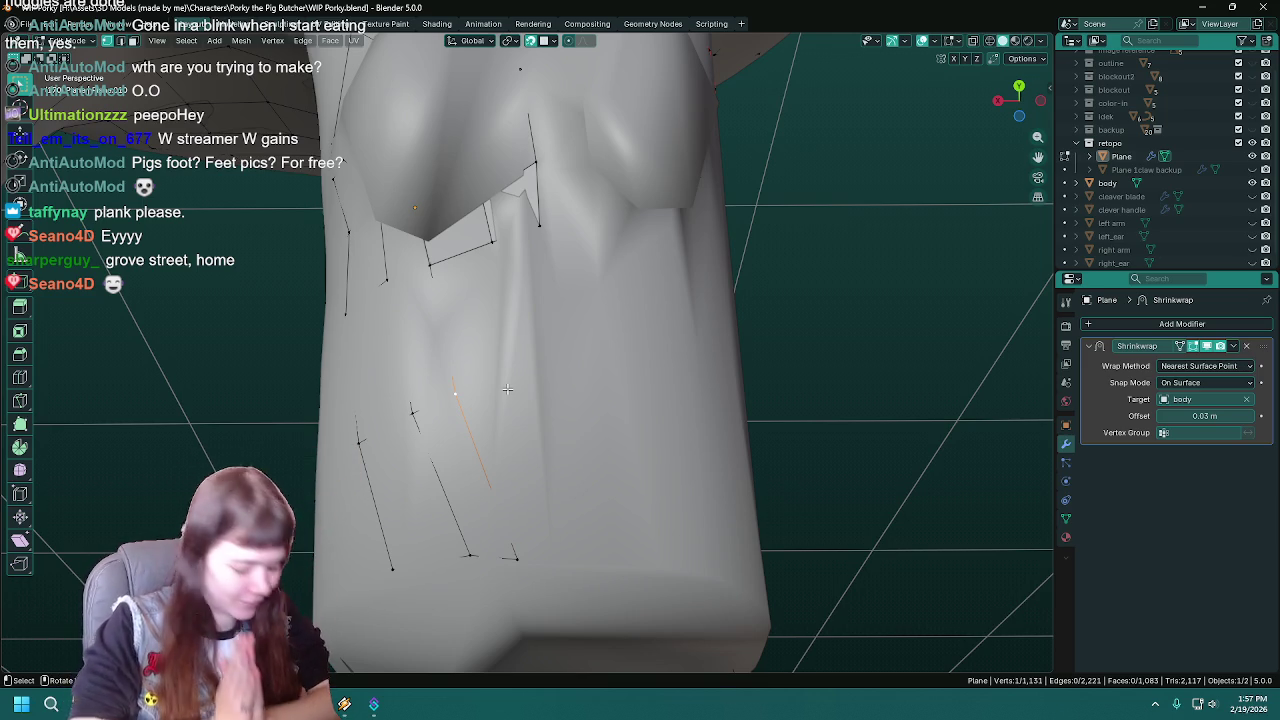
pyautogui.moveTo(507, 389); pyautogui.dragTo(497, 403, button='middle')
pyautogui.hotkey('ctrl', 's')
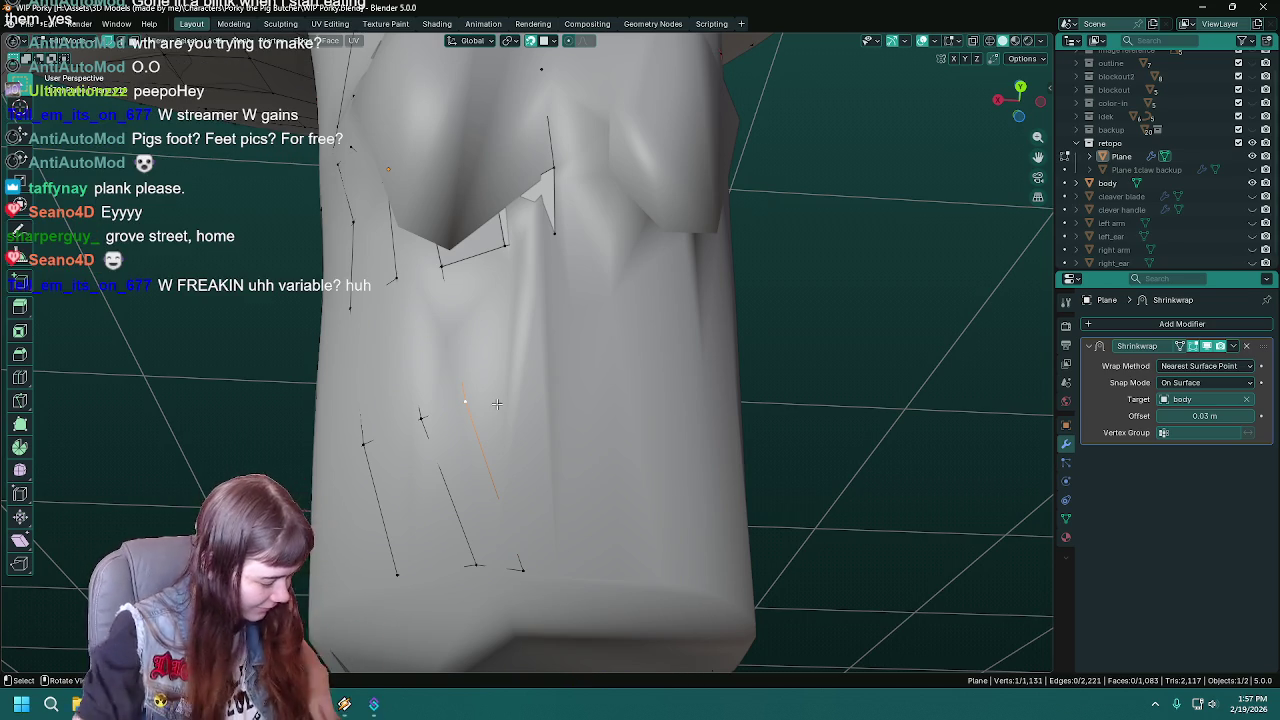
pyautogui.moveTo(481, 424); pyautogui.dragTo(538, 374, button='middle')
pyautogui.hotkey('ctrl', 's')
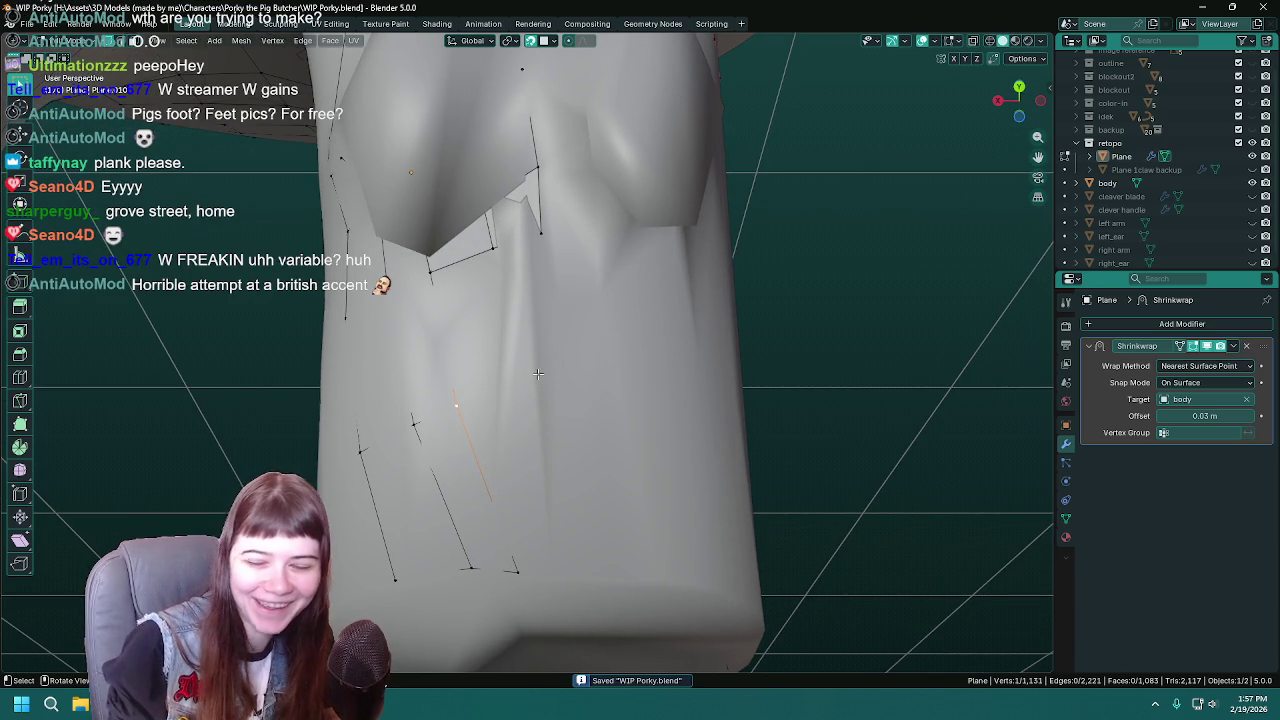
pyautogui.moveTo(562, 384); pyautogui.dragTo(552, 369, button='middle')
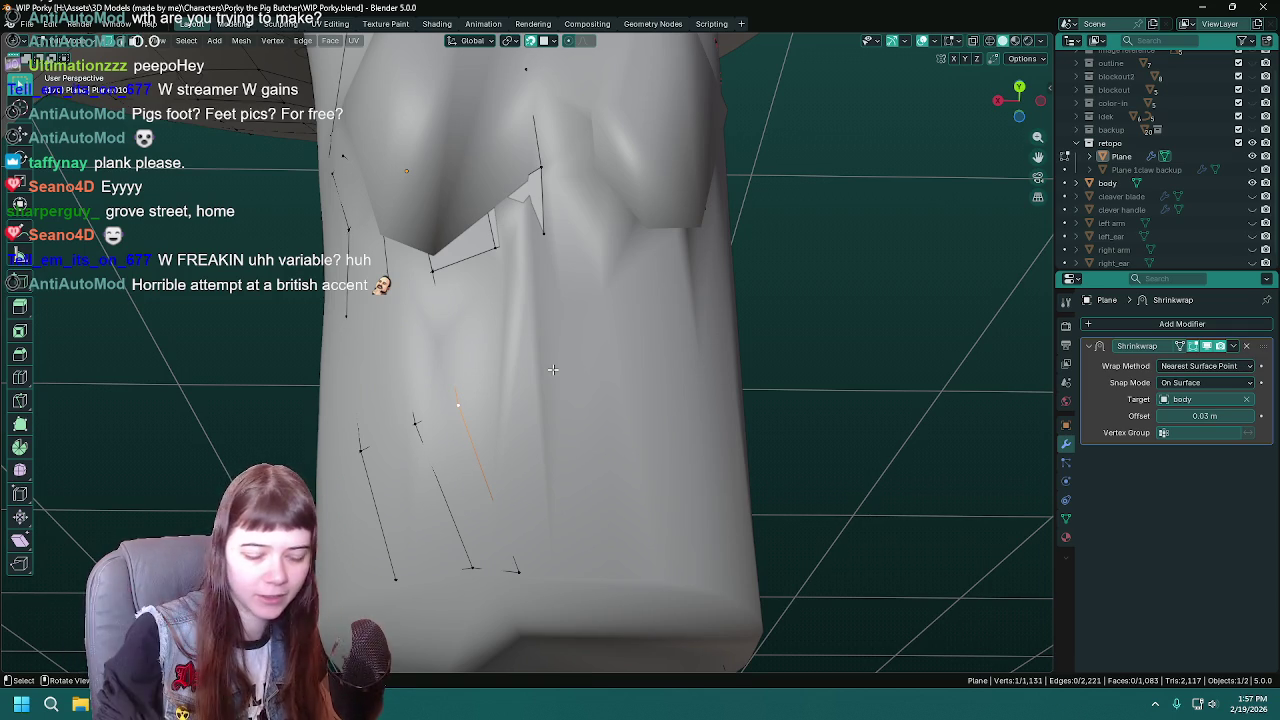
pyautogui.hotkey('ctrl', 's')
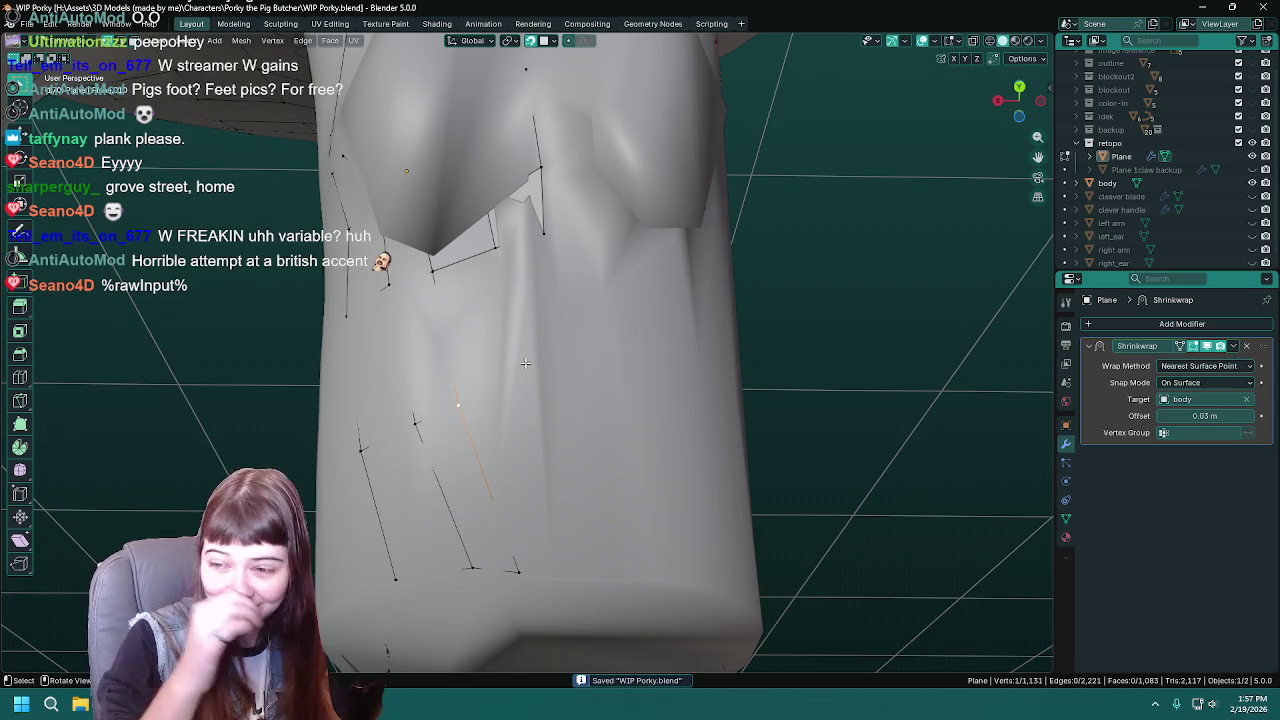
pyautogui.moveTo(525, 363)
pyautogui.keyDown('shift'); pyautogui.mouseDown(button='middle')
pyautogui.moveTo(577, 316)
pyautogui.moveTo(612, 322)
pyautogui.moveTo(595, 326)
pyautogui.moveTo(557, 295)
pyautogui.mouseUp(button='middle'); pyautogui.keyUp('shift')
pyautogui.scroll(1, 612, 322)
pyautogui.click(545, 193)
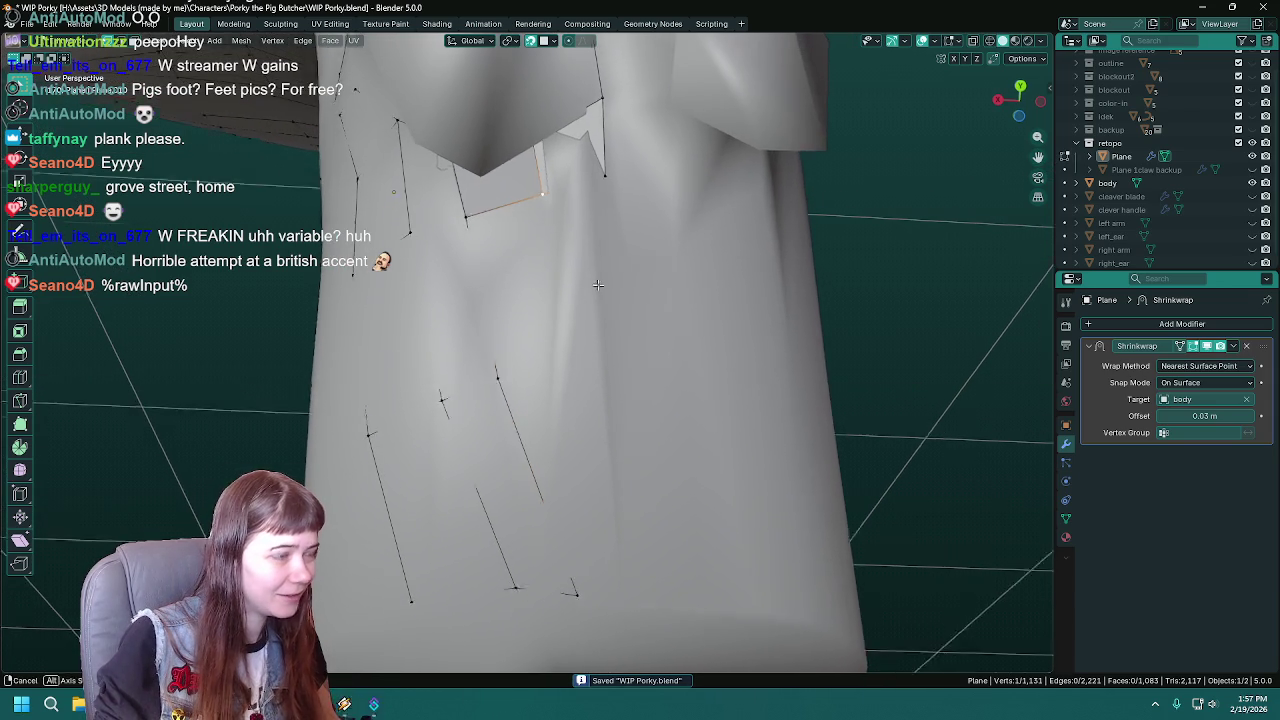
# - Move the new face's lower edge into a better position and save
pyautogui.moveTo(545, 193); pyautogui.dragTo(578, 293, button='middle')
pyautogui.moveTo(561, 237); pyautogui.dragTo(543, 204, button='middle')
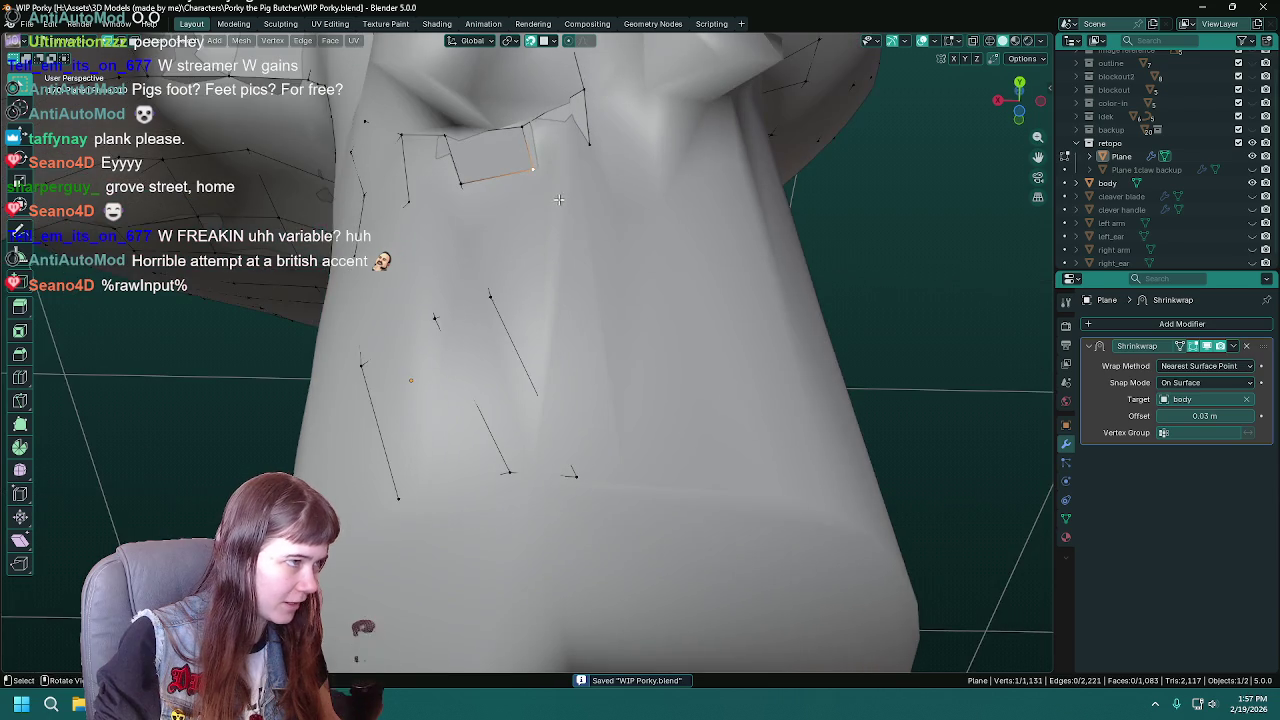
pyautogui.press('g')
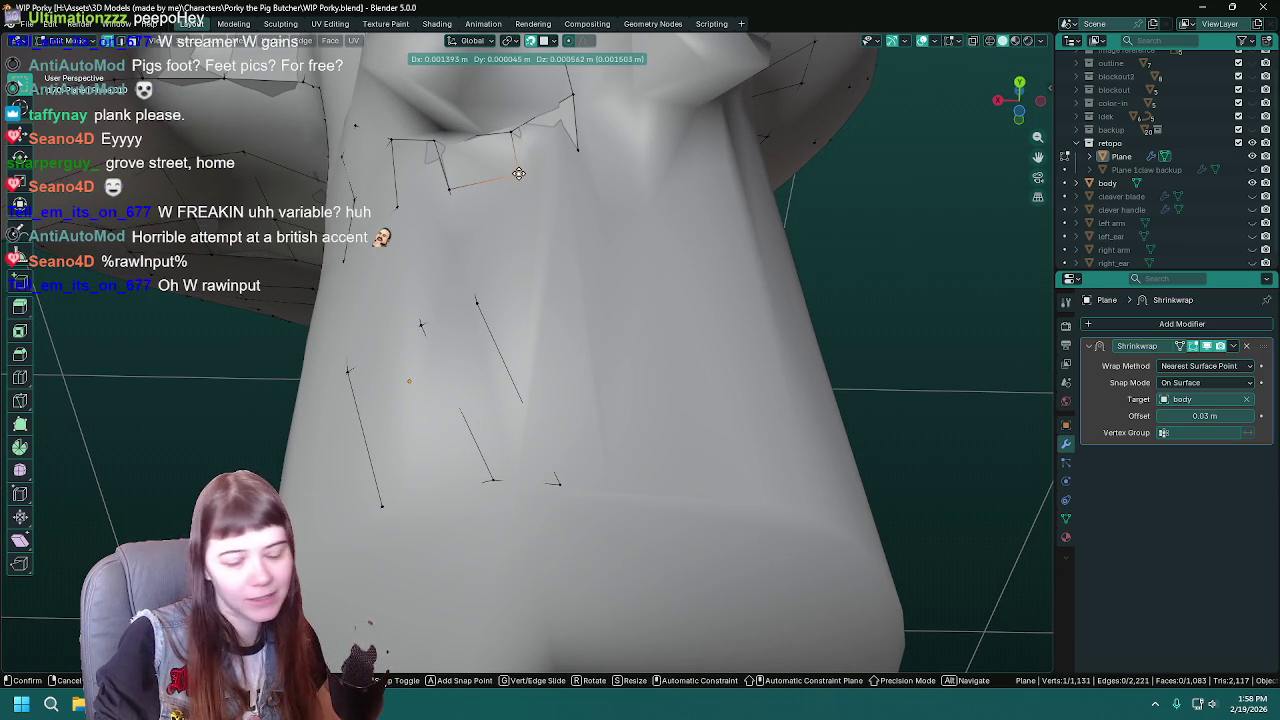
pyautogui.click(512, 175)
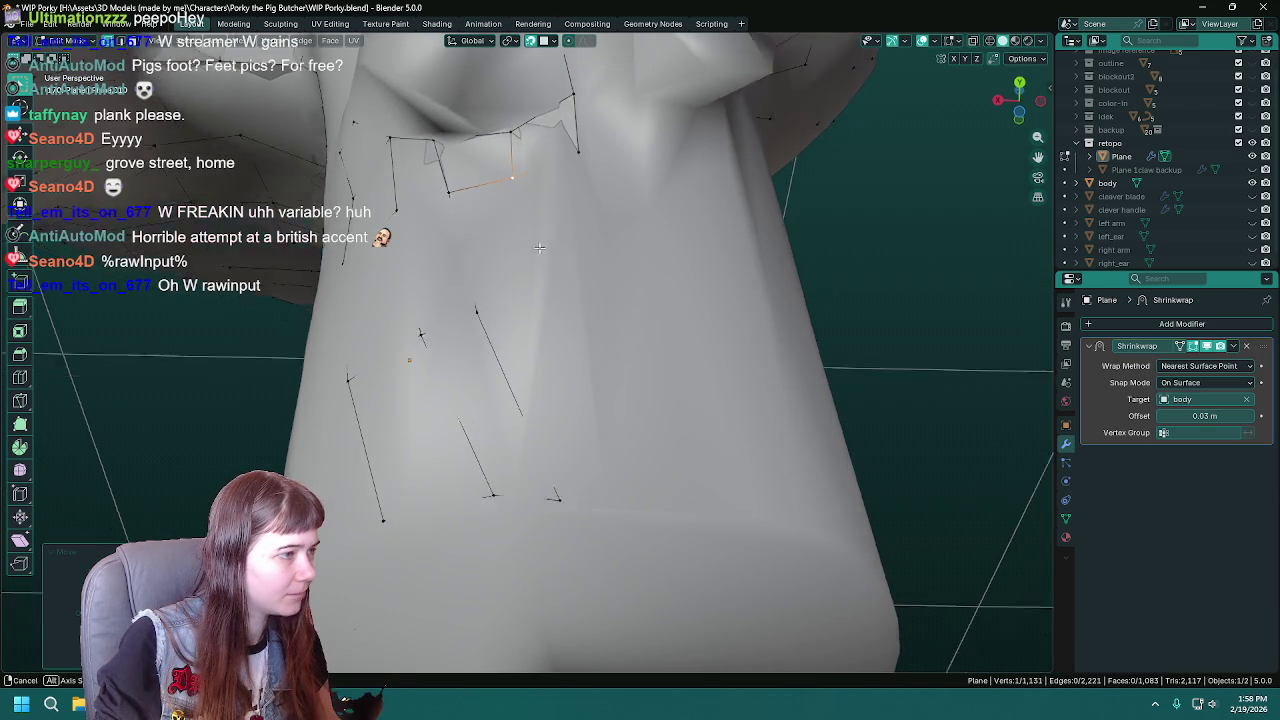
pyautogui.hotkey('ctrl', 's')
# - Lower a strand vertex near the crotch at the top of the leg
pyautogui.moveTo(512, 175); pyautogui.dragTo(531, 300, button='middle')
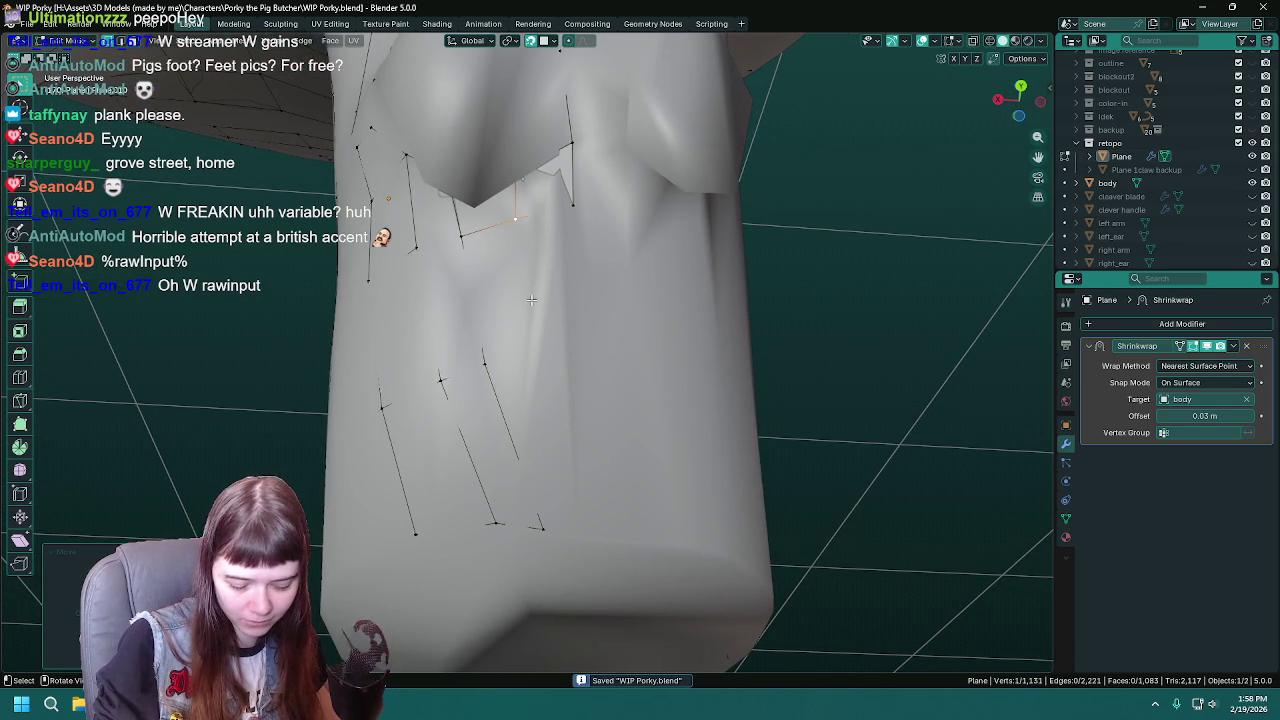
pyautogui.moveTo(531, 300)
pyautogui.mouseDown(button='middle')
pyautogui.moveTo(528, 327)
pyautogui.moveTo(567, 278)
pyautogui.moveTo(566, 293)
pyautogui.moveTo(501, 262)
pyautogui.moveTo(972, 308)
pyautogui.mouseUp(button='middle')
pyautogui.click(550, 234)
pyautogui.press('g')
pyautogui.click(549, 268)
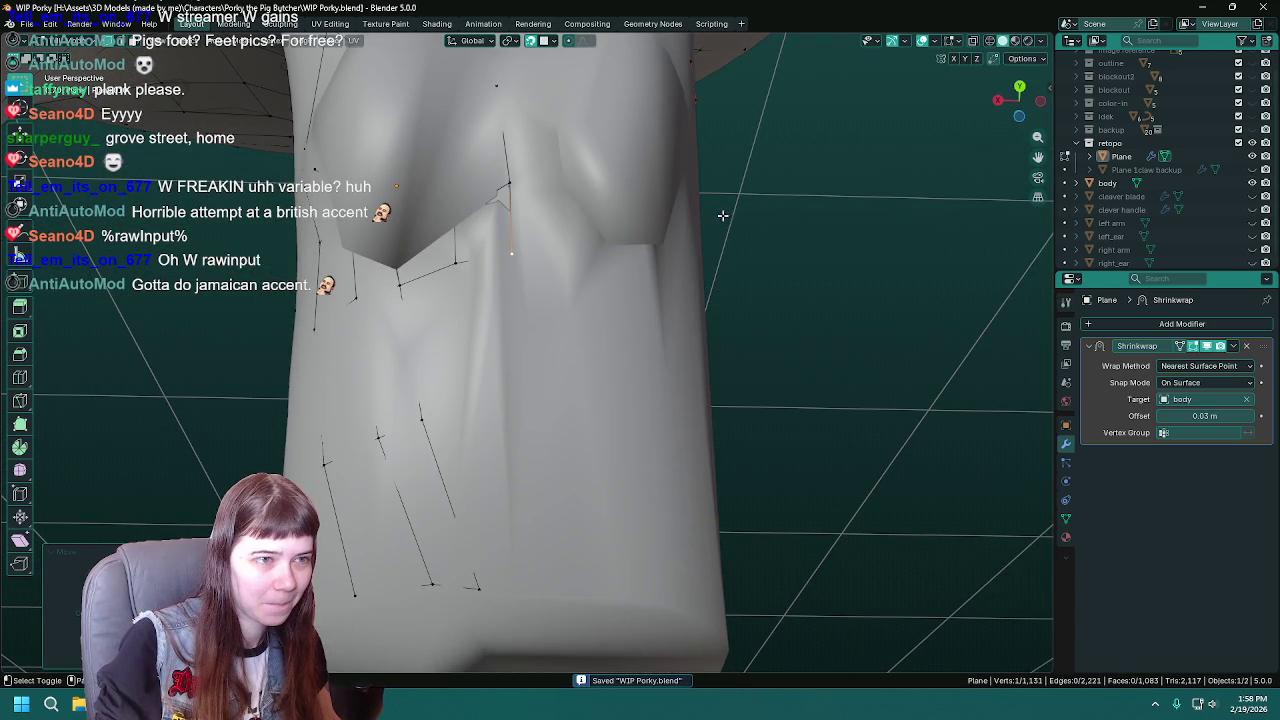
pyautogui.moveTo(723, 215); pyautogui.dragTo(760, 230, button='middle')
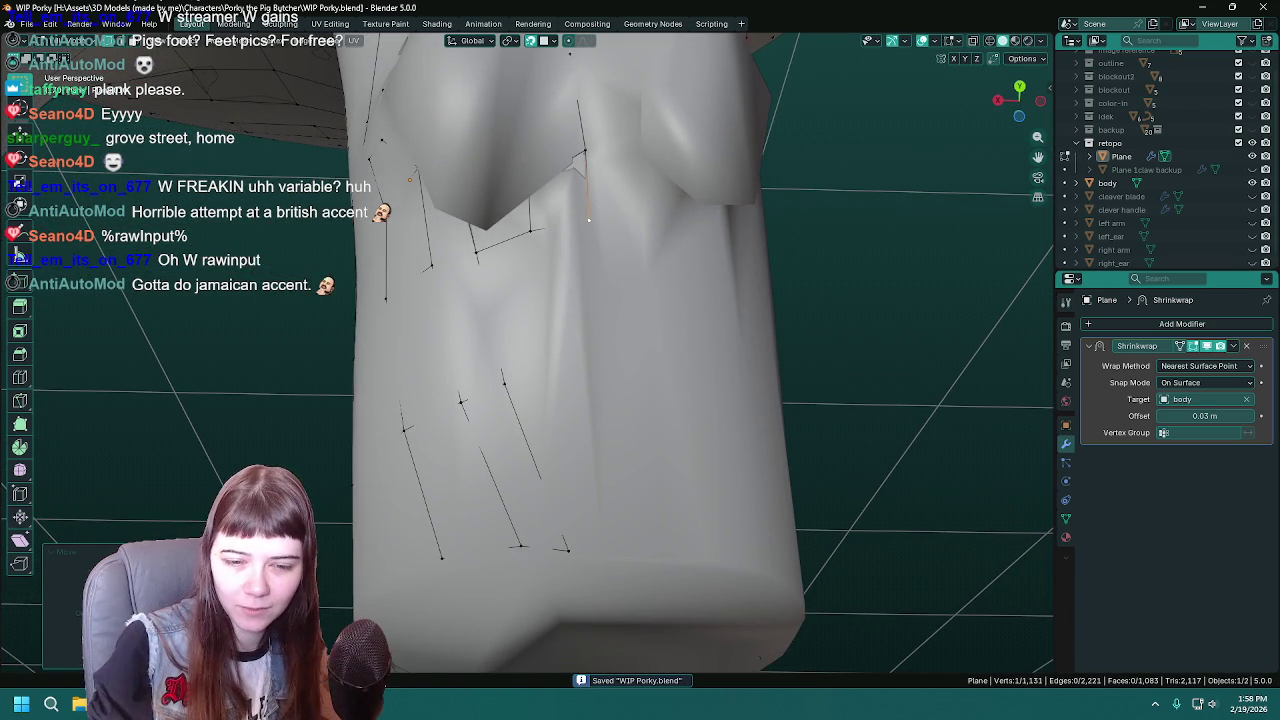
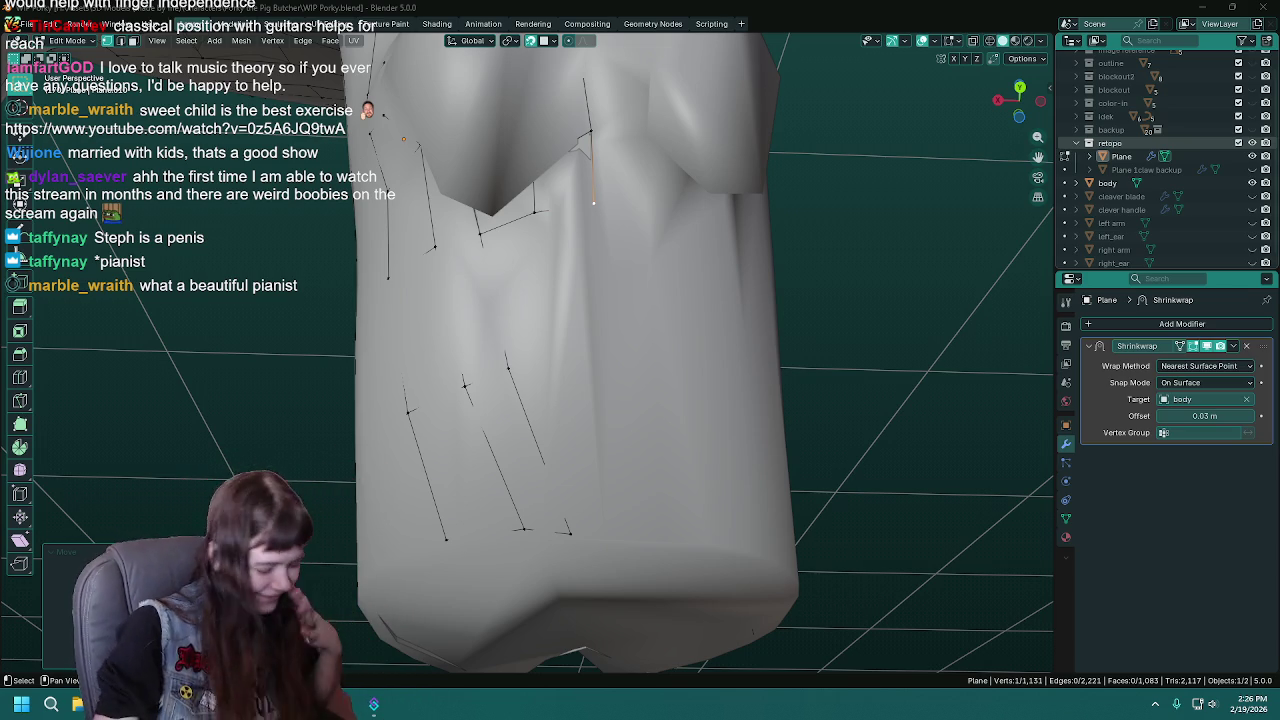
# - Save the shrinkwrapped retopology progress to WIP Porky.blend while inspecting the torso
pyautogui.moveTo(540, 290); pyautogui.dragTo(569, 293, button='middle')
pyautogui.hotkey('ctrl', 's')
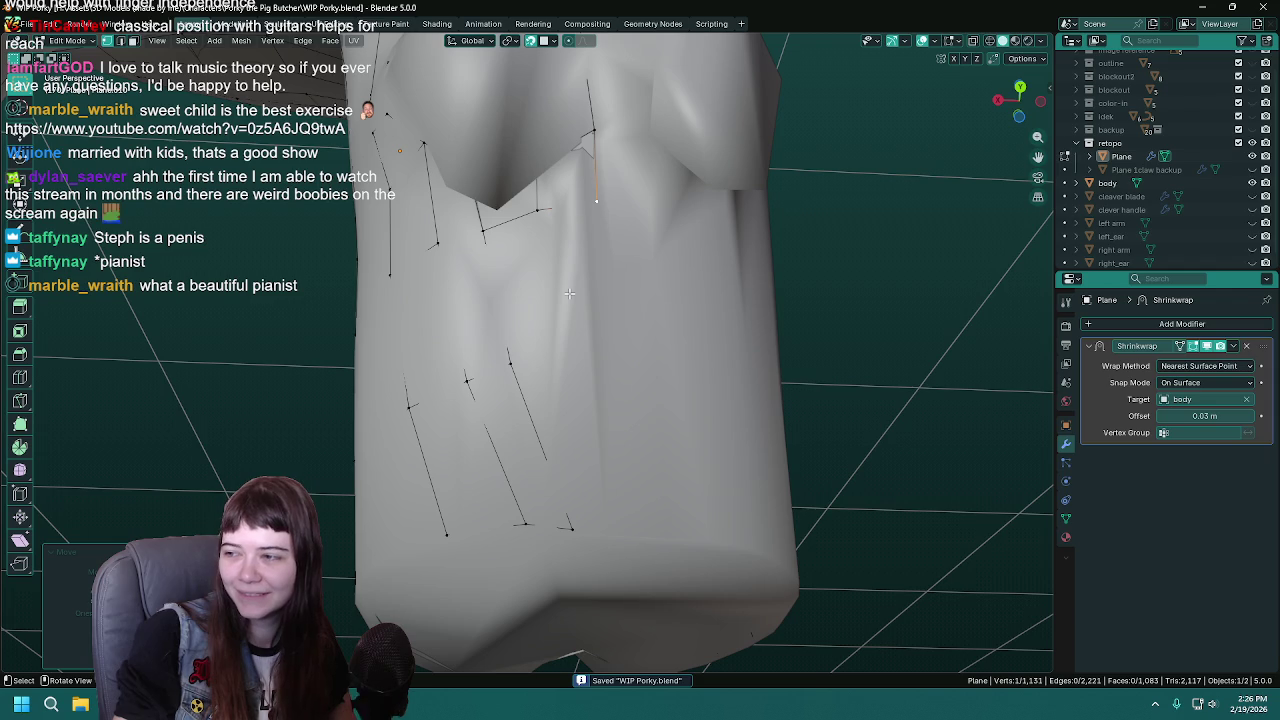
pyautogui.moveTo(556, 290); pyautogui.dragTo(551, 313, button='middle')
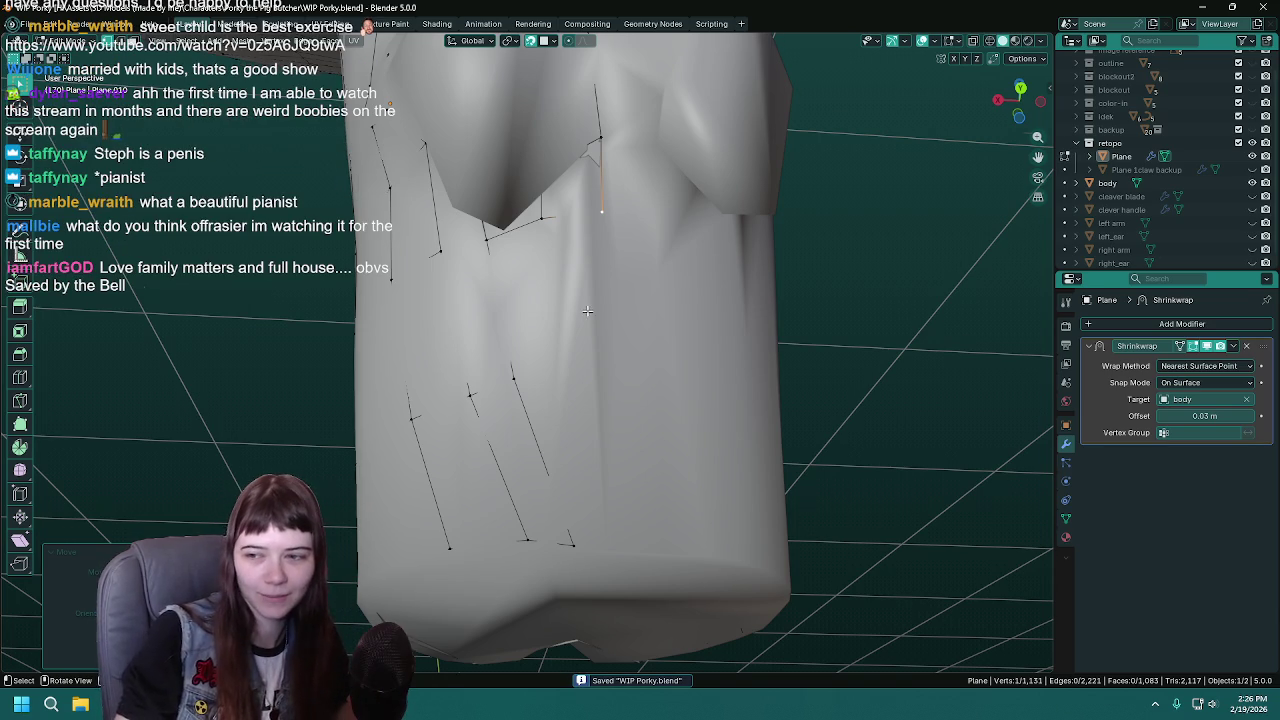
pyautogui.moveTo(586, 313); pyautogui.dragTo(579, 311, button='middle')
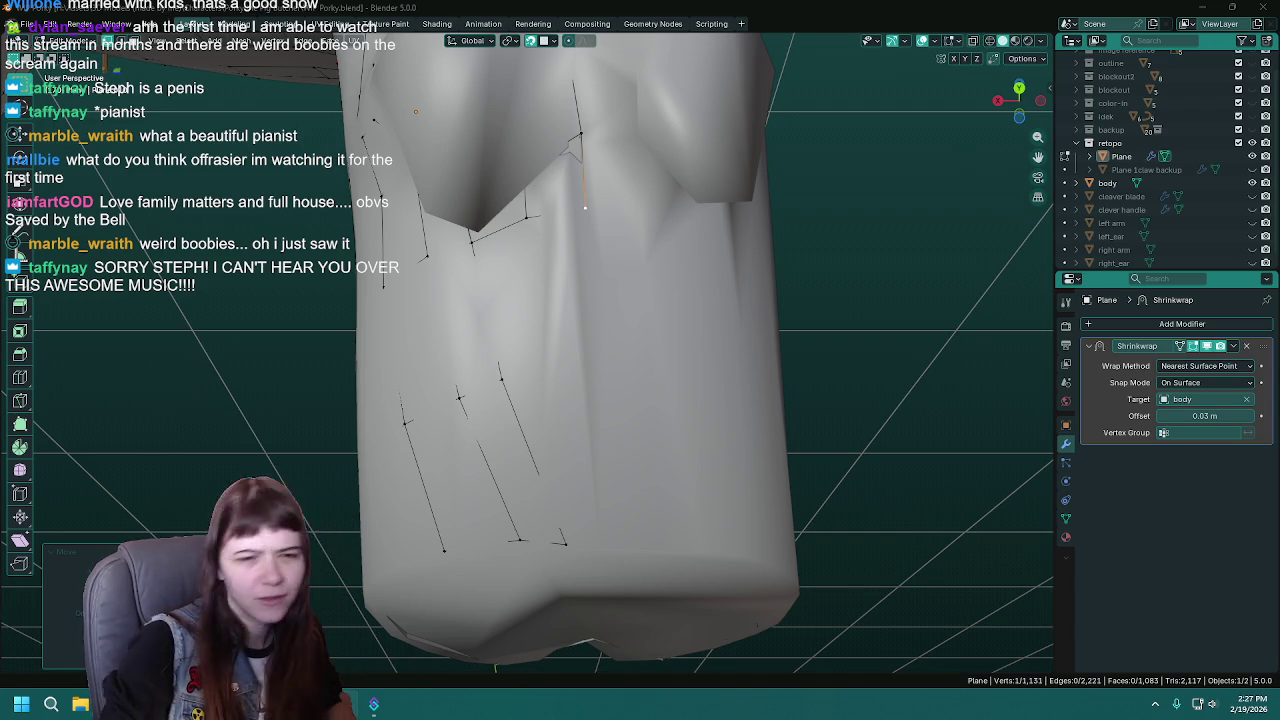
# - Save, then extrude the first two vertices of a new strand down from the chest
pyautogui.moveTo(532, 406)
pyautogui.mouseDown(button='middle')
pyautogui.moveTo(587, 375)
pyautogui.moveTo(595, 295)
pyautogui.moveTo(553, 146)
pyautogui.mouseUp(button='middle')
pyautogui.hotkey('ctrl', 's')
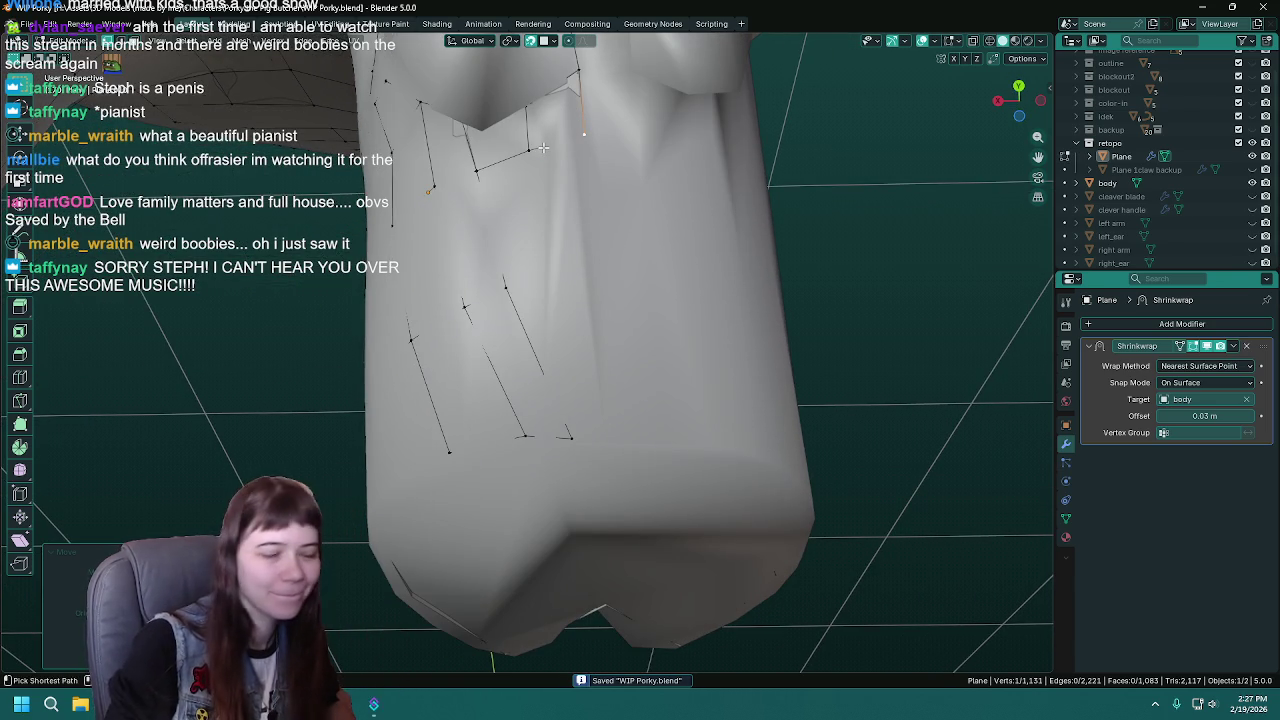
pyautogui.moveTo(543, 147)
pyautogui.mouseDown(button='middle')
pyautogui.moveTo(583, 176)
pyautogui.moveTo(576, 190)
pyautogui.mouseUp(button='middle')
pyautogui.press('e')
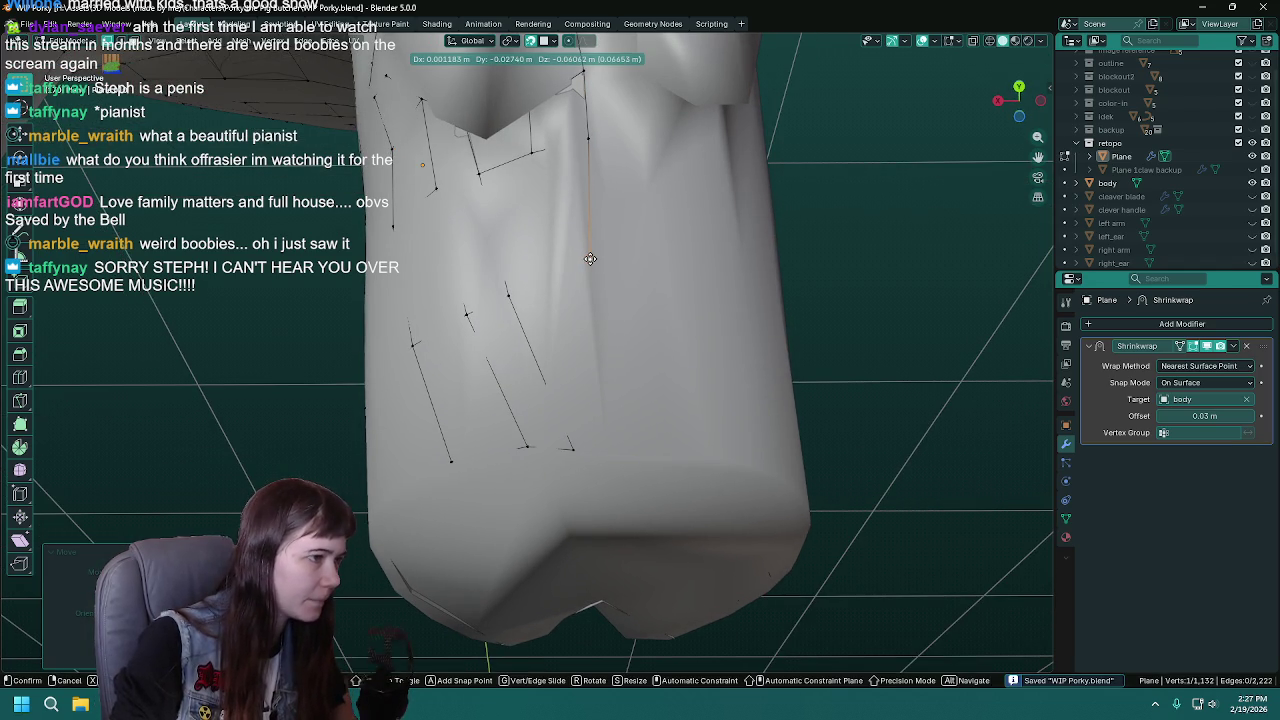
pyautogui.click(590, 259)
pyautogui.press('e')
pyautogui.click(549, 272)
# - Extend the strand to the bottom of the lower belly and save WIP Porky.blend
pyautogui.press('e')
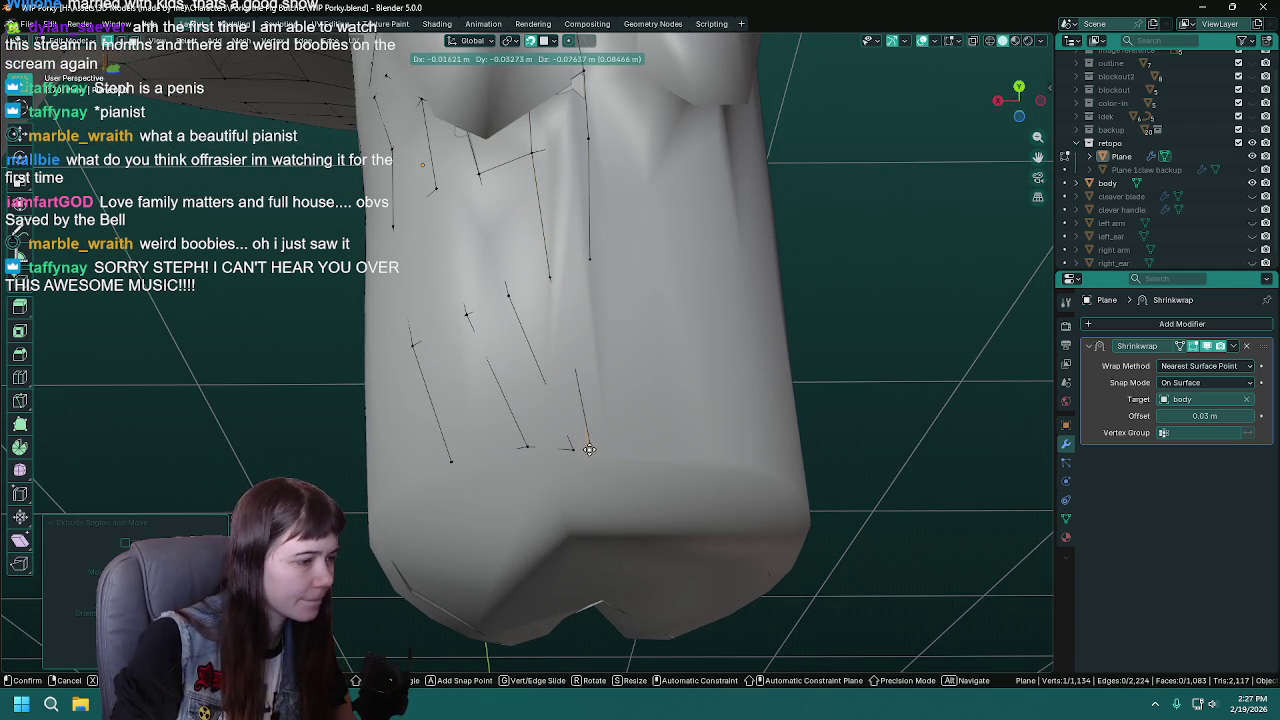
pyautogui.click(587, 450)
pyautogui.press('e')
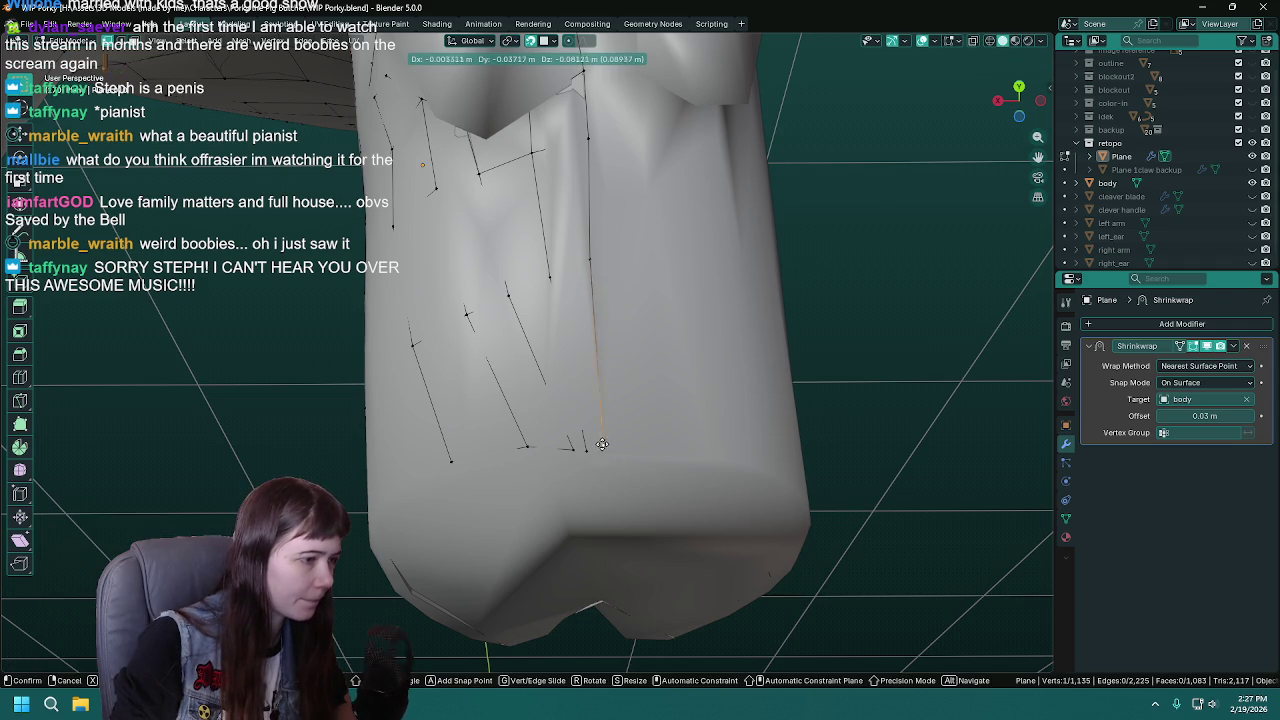
pyautogui.click(607, 449)
pyautogui.moveTo(607, 449)
pyautogui.mouseDown(button='middle')
pyautogui.moveTo(548, 201)
pyautogui.moveTo(390, 122)
pyautogui.mouseUp(button='middle')
pyautogui.hotkey('ctrl', 's')
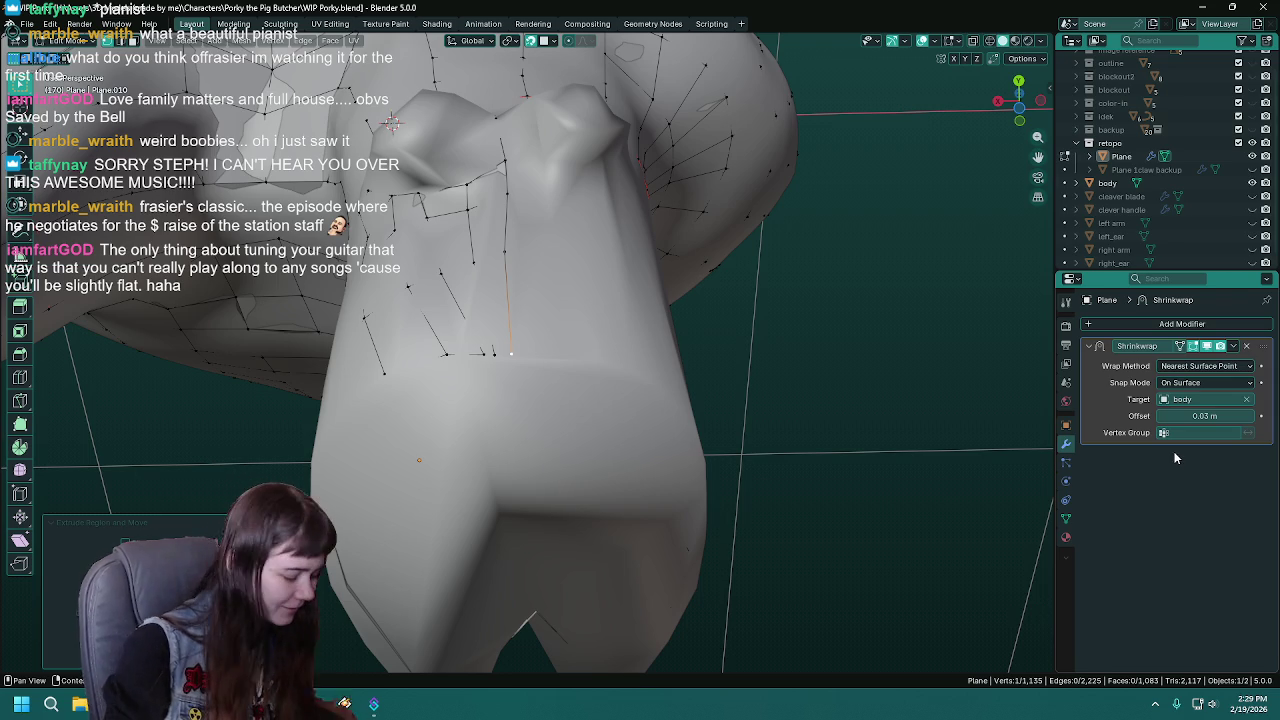
# - Save, then add two vertices hanging down from the lower torso's upper edge loop
pyautogui.moveTo(470, 340)
pyautogui.mouseDown(button='middle')
pyautogui.moveTo(497, 353)
pyautogui.moveTo(505, 208)
pyautogui.mouseUp(button='middle')
pyautogui.hotkey('ctrl', 's')
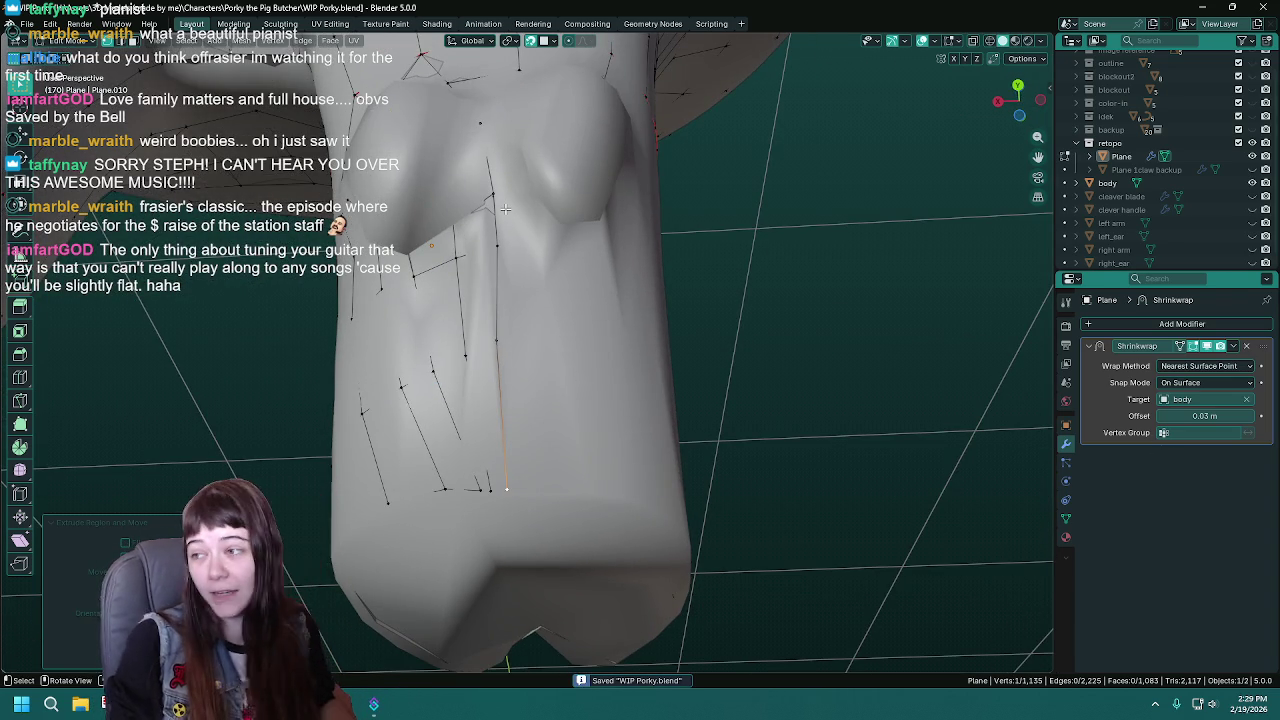
pyautogui.moveTo(505, 208)
pyautogui.mouseDown(button='middle')
pyautogui.moveTo(523, 292)
pyautogui.moveTo(569, 259)
pyautogui.moveTo(523, 181)
pyautogui.mouseUp(button='middle')
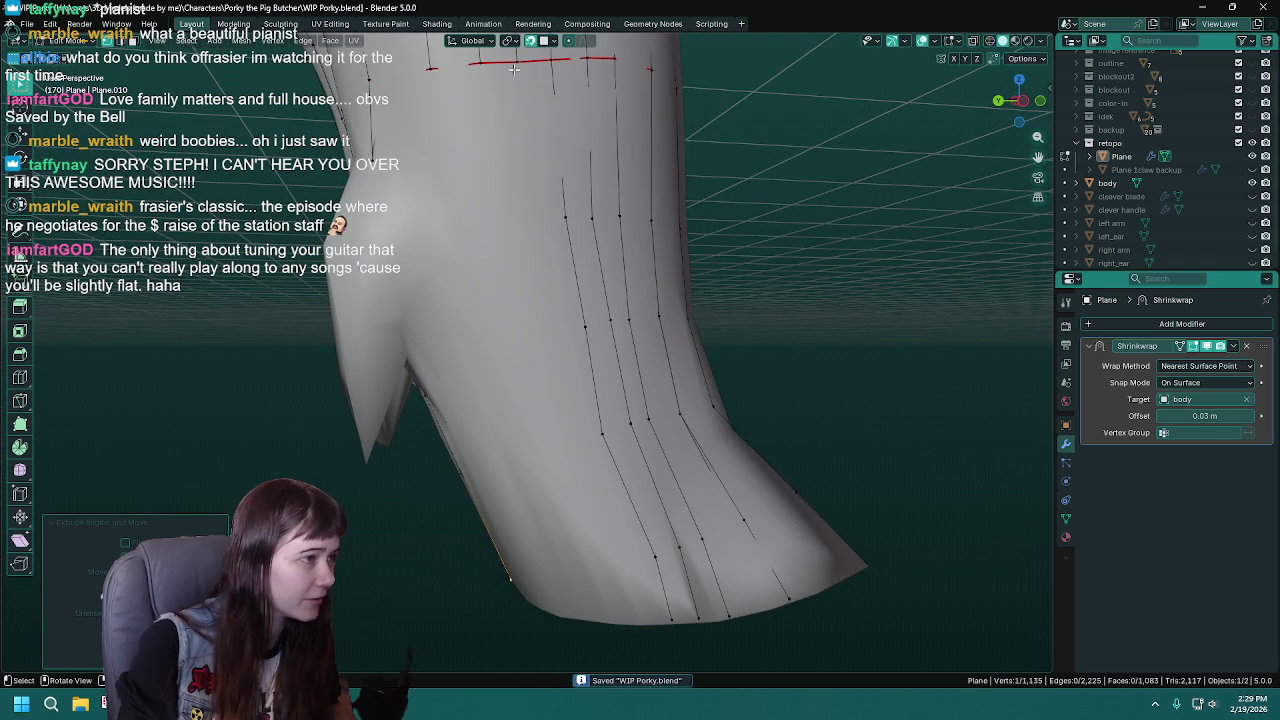
pyautogui.press('g')
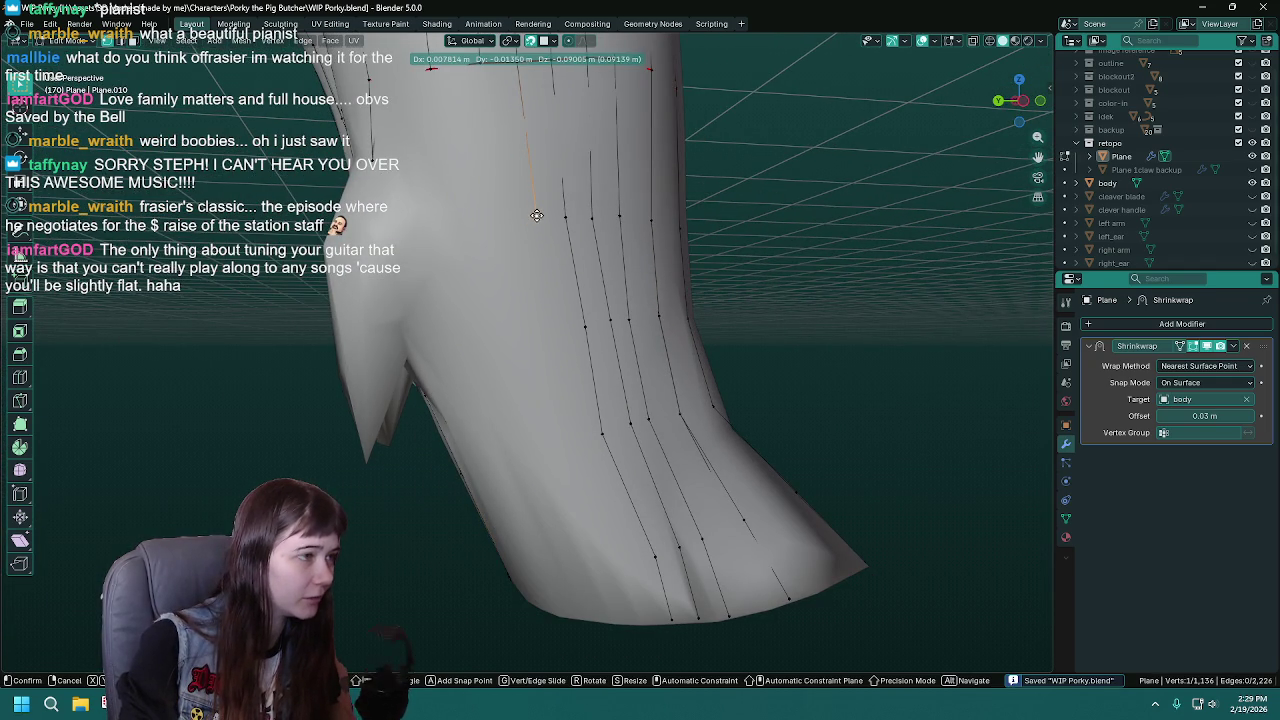
pyautogui.click(537, 215)
pyautogui.moveTo(537, 215); pyautogui.dragTo(605, 201, button='middle')
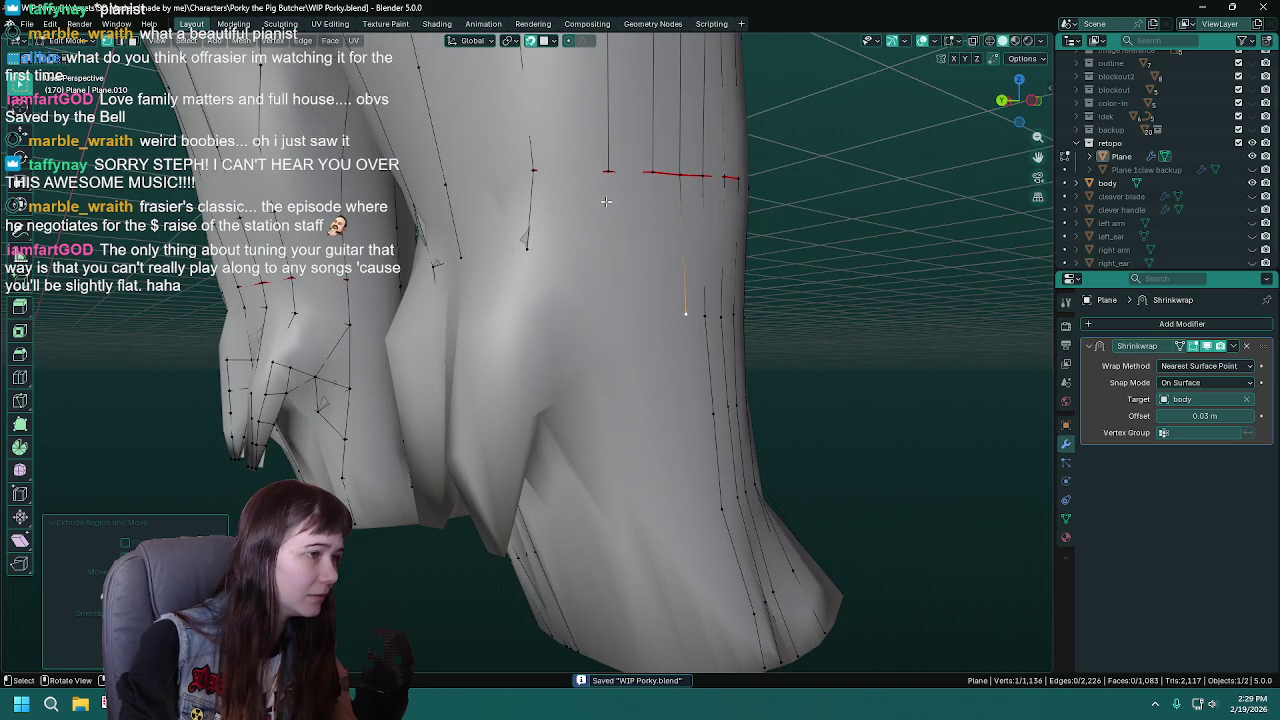
pyautogui.press('e')
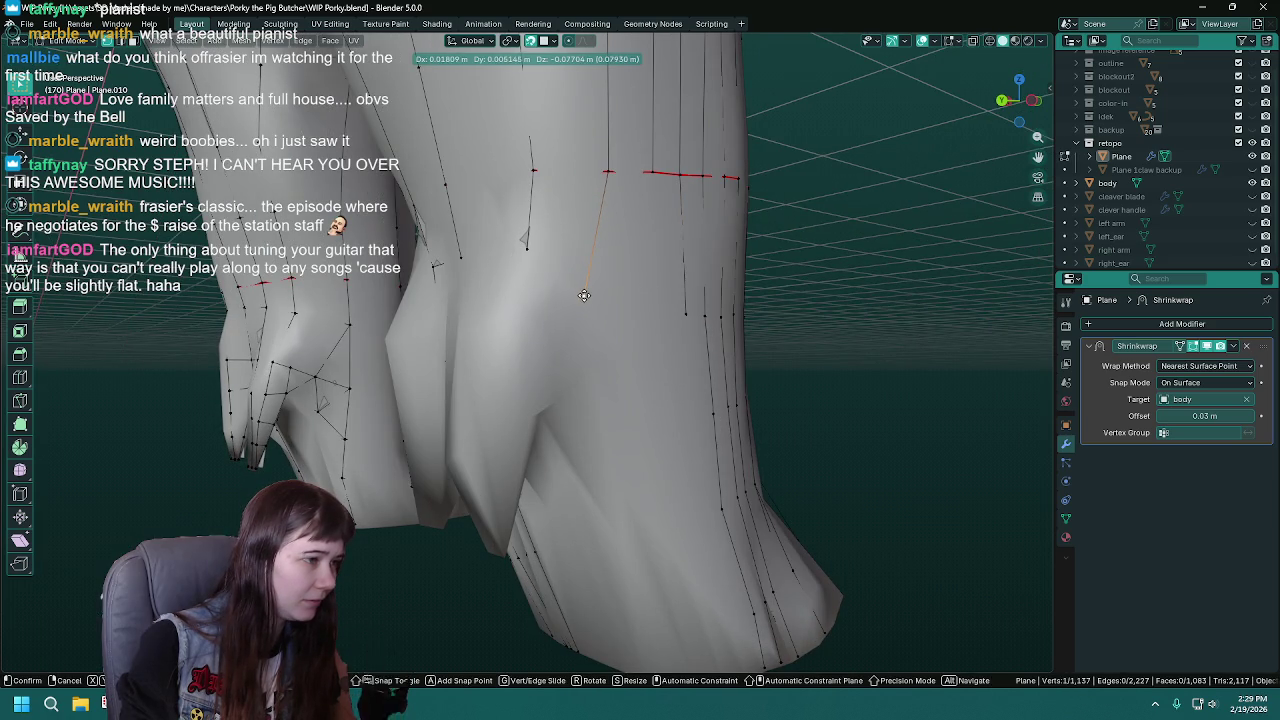
pyautogui.click(584, 295)
# - Save the file and reposition the new strand's end vertex
pyautogui.hotkey('ctrl', 's')
pyautogui.moveTo(650, 350); pyautogui.dragTo(665, 357, button='middle')
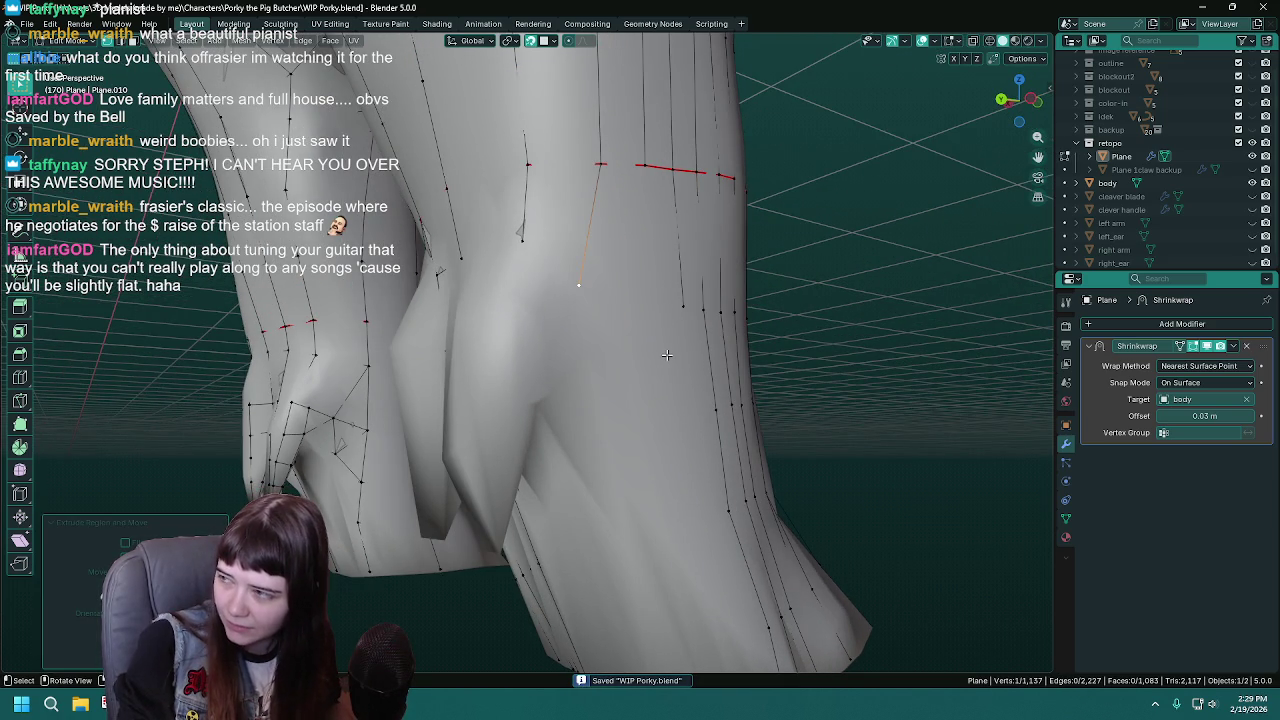
pyautogui.moveTo(655, 396)
pyautogui.mouseDown(button='middle')
pyautogui.moveTo(575, 299)
pyautogui.moveTo(551, 213)
pyautogui.mouseUp(button='middle')
pyautogui.press('g')
pyautogui.click(551, 213)
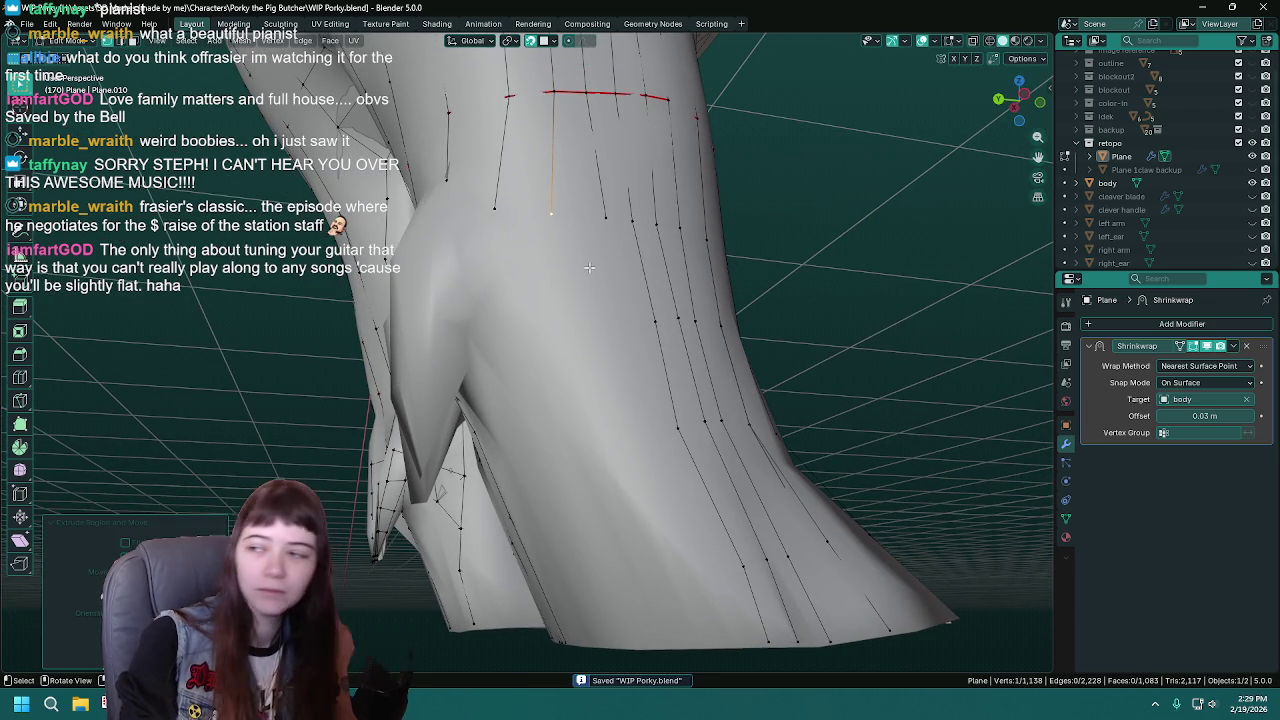
pyautogui.moveTo(551, 213); pyautogui.dragTo(581, 242, button='middle')
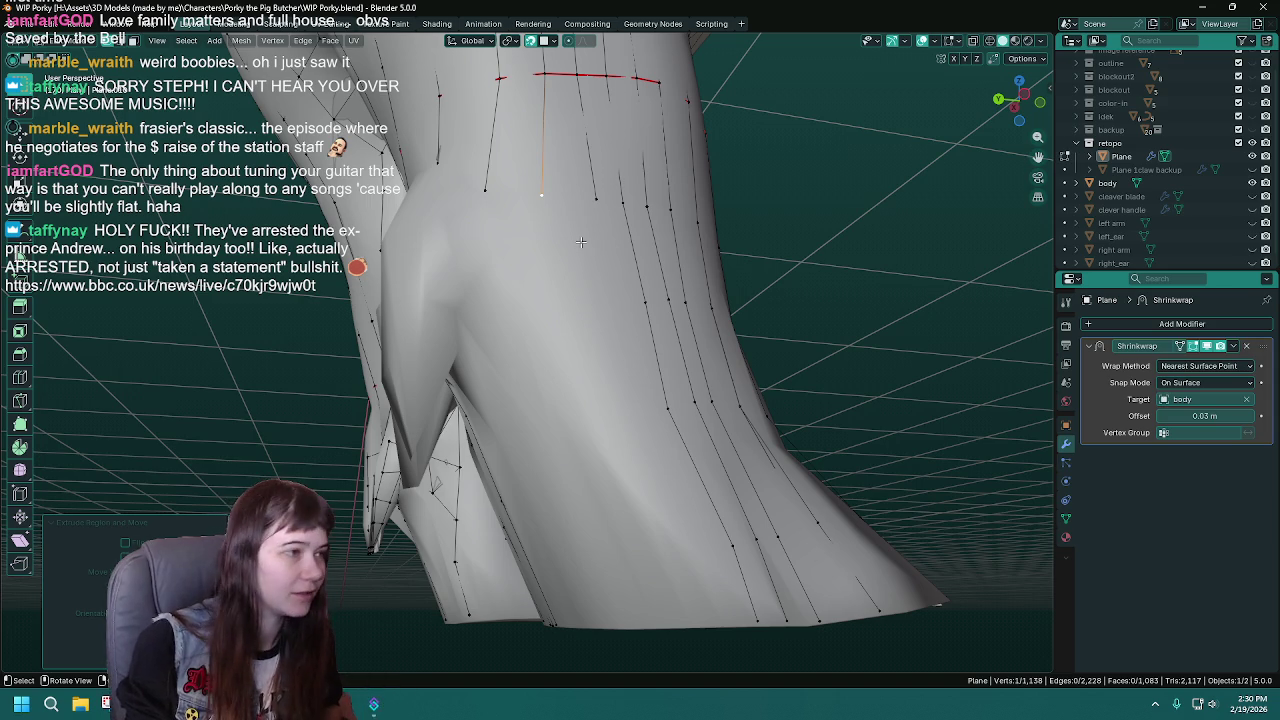
# - Save, then move the strand's end vertex further down the torso
pyautogui.hotkey('ctrl', 's')
pyautogui.moveTo(555, 200); pyautogui.dragTo(588, 246, button='middle')
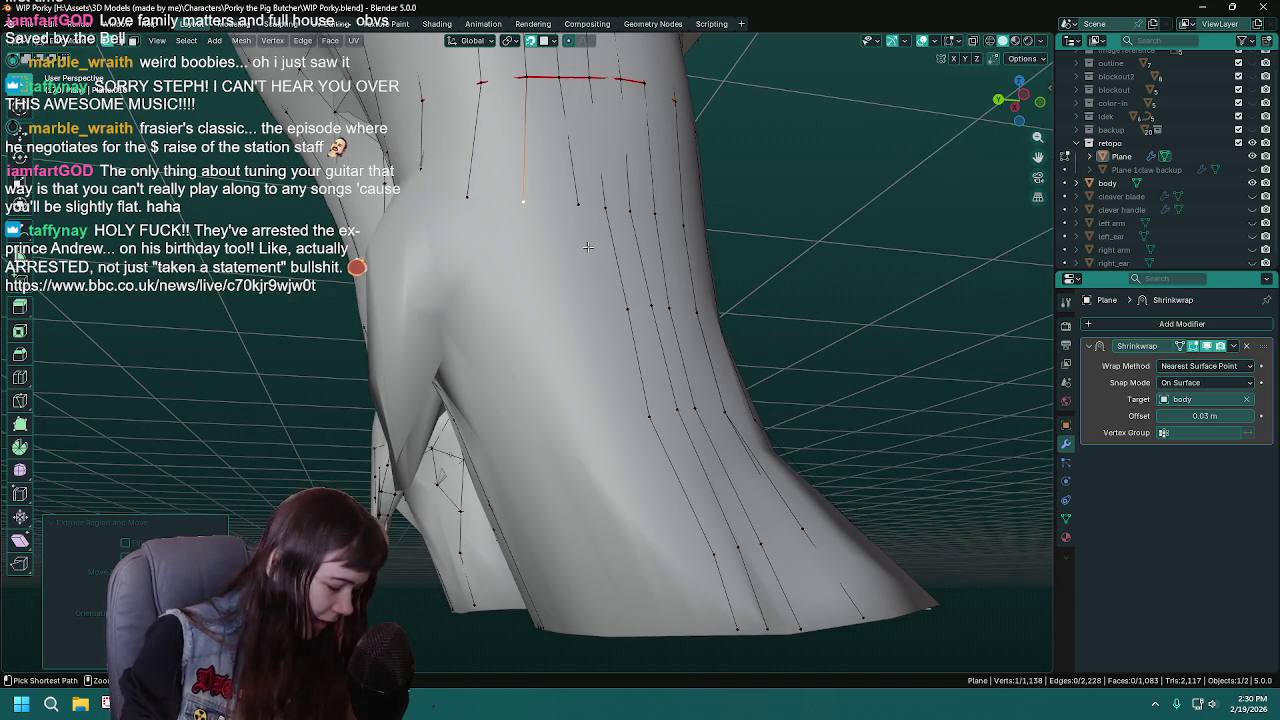
pyautogui.moveTo(588, 246)
pyautogui.mouseDown(button='middle')
pyautogui.moveTo(550, 201)
pyautogui.moveTo(488, 238)
pyautogui.moveTo(542, 264)
pyautogui.mouseUp(button='middle')
pyautogui.press('g')
pyautogui.click(555, 200)
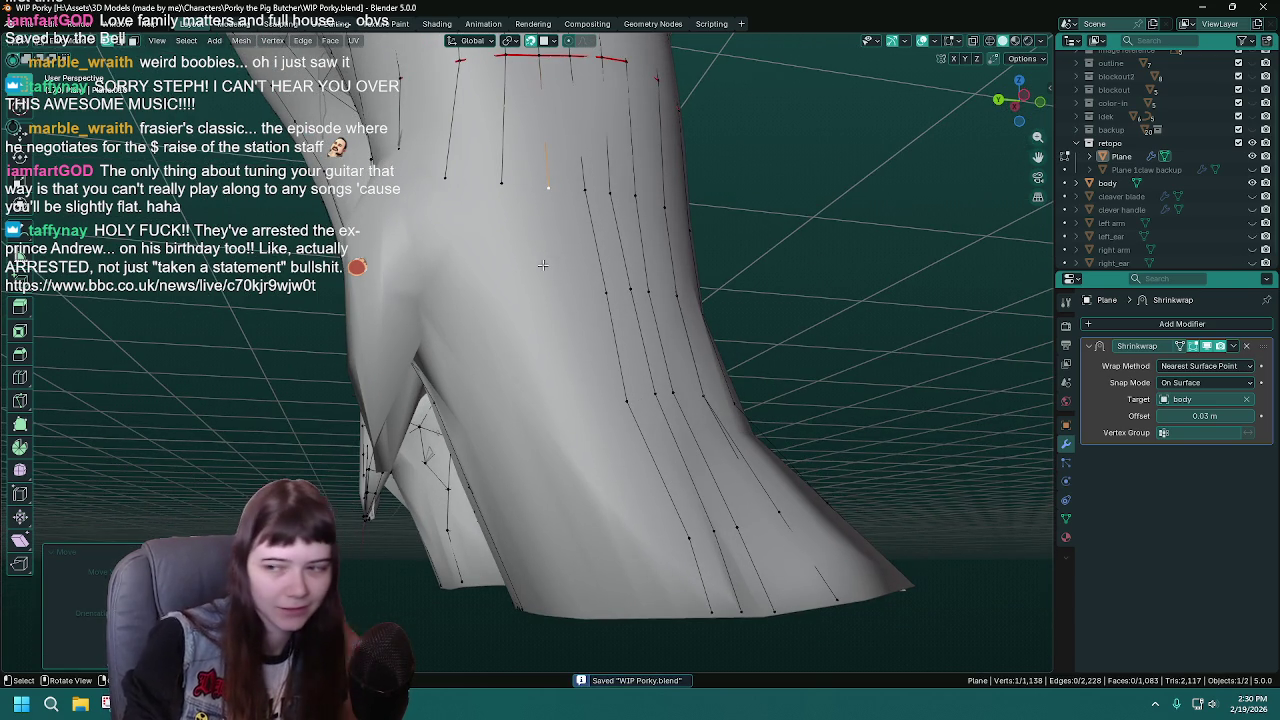
pyautogui.press('g')
pyautogui.click(558, 294)
# - Extrude four more vertices down the strand toward the torso bottom, saving midway
pyautogui.press('e')
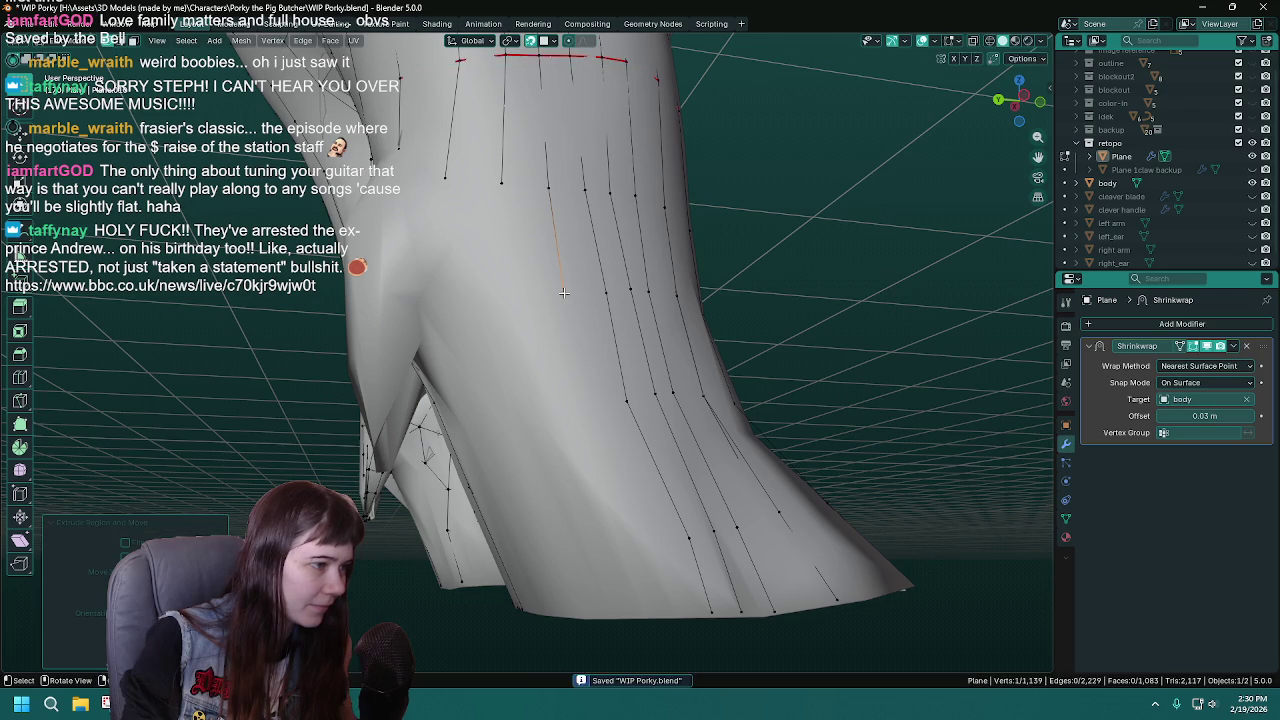
pyautogui.click(583, 398)
pyautogui.press('e')
pyautogui.click(618, 545)
pyautogui.press('e')
pyautogui.click(630, 614)
pyautogui.hotkey('ctrl', 's')
pyautogui.press('e')
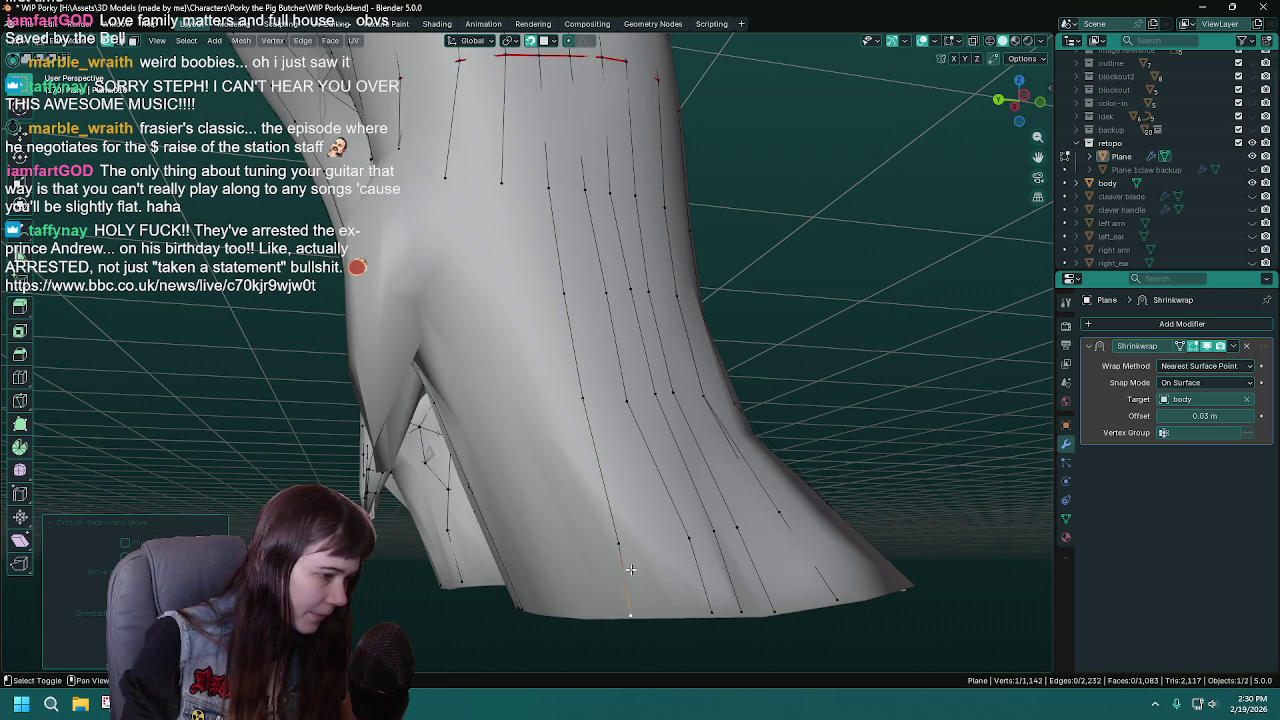
pyautogui.keyDown('alt'); pyautogui.moveTo(630, 614); pyautogui.dragTo(555, 192, button='middle'); pyautogui.keyUp('alt')
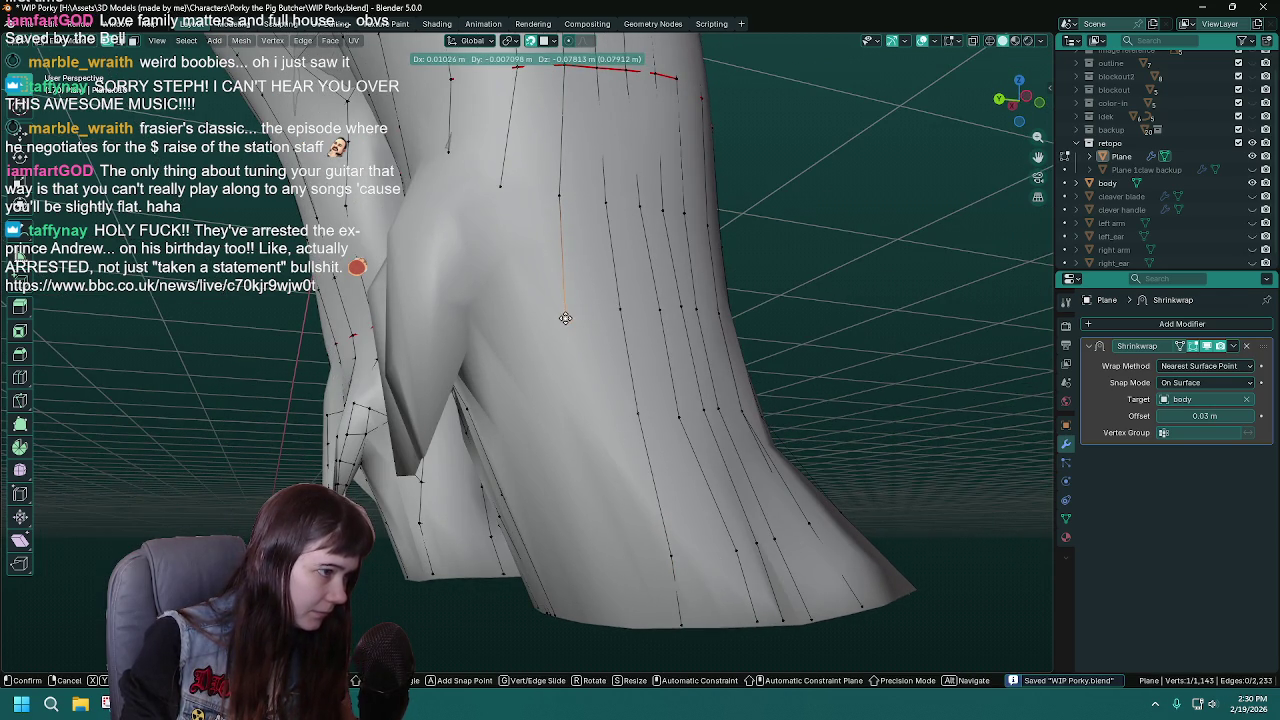
pyautogui.click(566, 318)
# - Extrude three more vertices, ending the strand at the torso's bottom edge
pyautogui.moveTo(570, 330); pyautogui.dragTo(620, 257, button='middle')
pyautogui.press('e')
pyautogui.click(632, 340)
pyautogui.press('e')
pyautogui.click(662, 468)
pyautogui.press('e')
pyautogui.click(678, 543)
# - Save WIP Porky.blend and cancel the accidental extra extrusion
pyautogui.moveTo(678, 543)
pyautogui.mouseDown(button='middle')
pyautogui.moveTo(621, 326)
pyautogui.moveTo(600, 128)
pyautogui.mouseUp(button='middle')
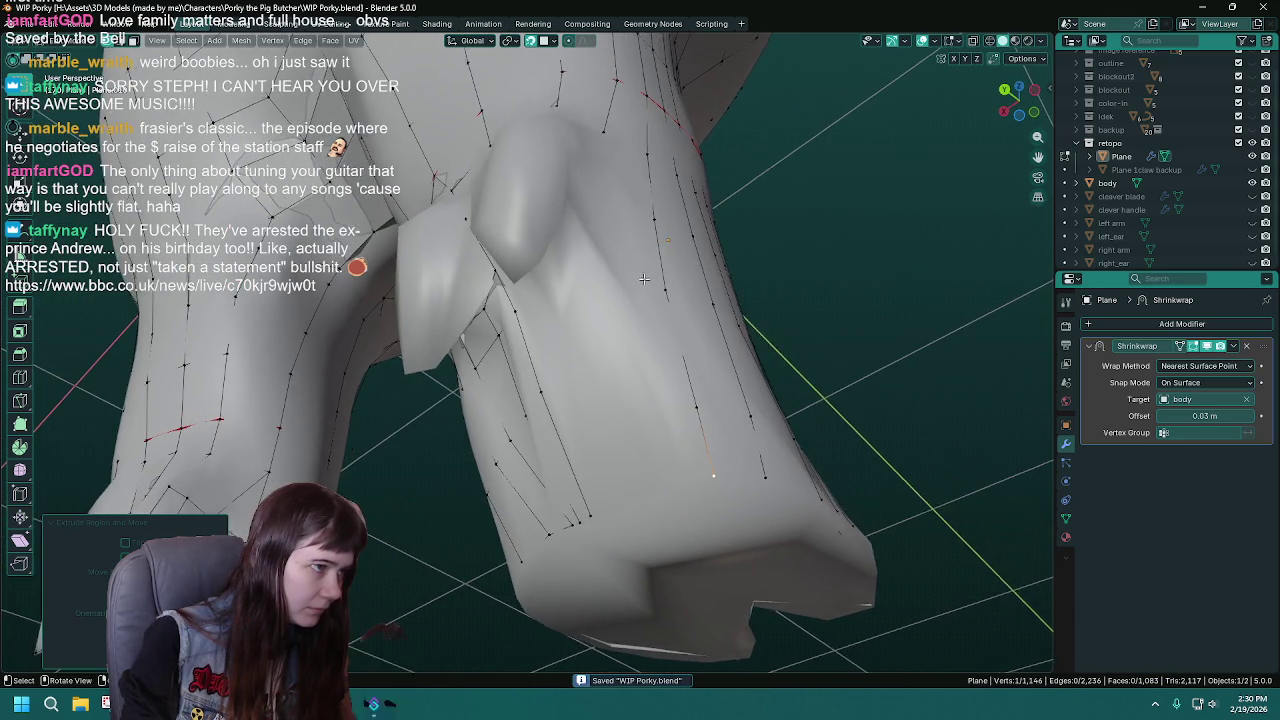
pyautogui.hotkey('ctrl', 's')
pyautogui.press('e')
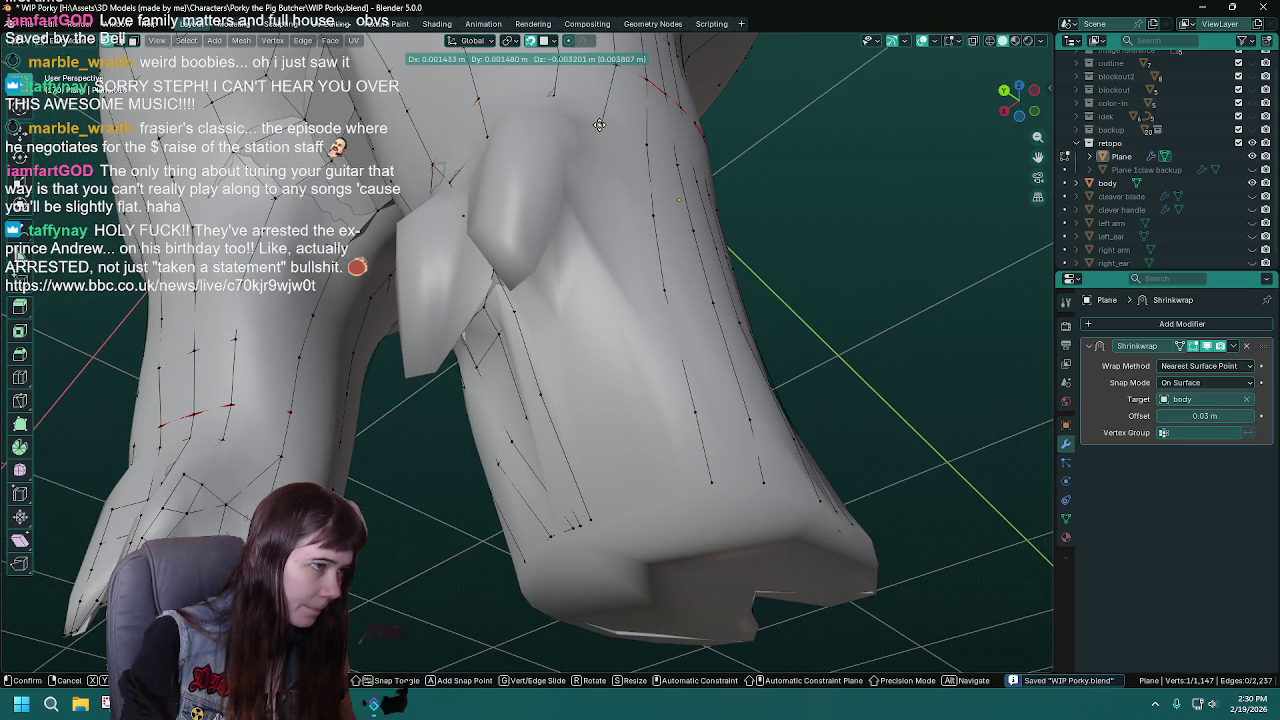
pyautogui.rightClick(599, 124)
pyautogui.hotkey('ctrl', 'z')
pyautogui.moveTo(599, 124)
pyautogui.mouseDown(button='middle')
pyautogui.moveTo(580, 423)
pyautogui.moveTo(655, 446)
pyautogui.mouseUp(button='middle')
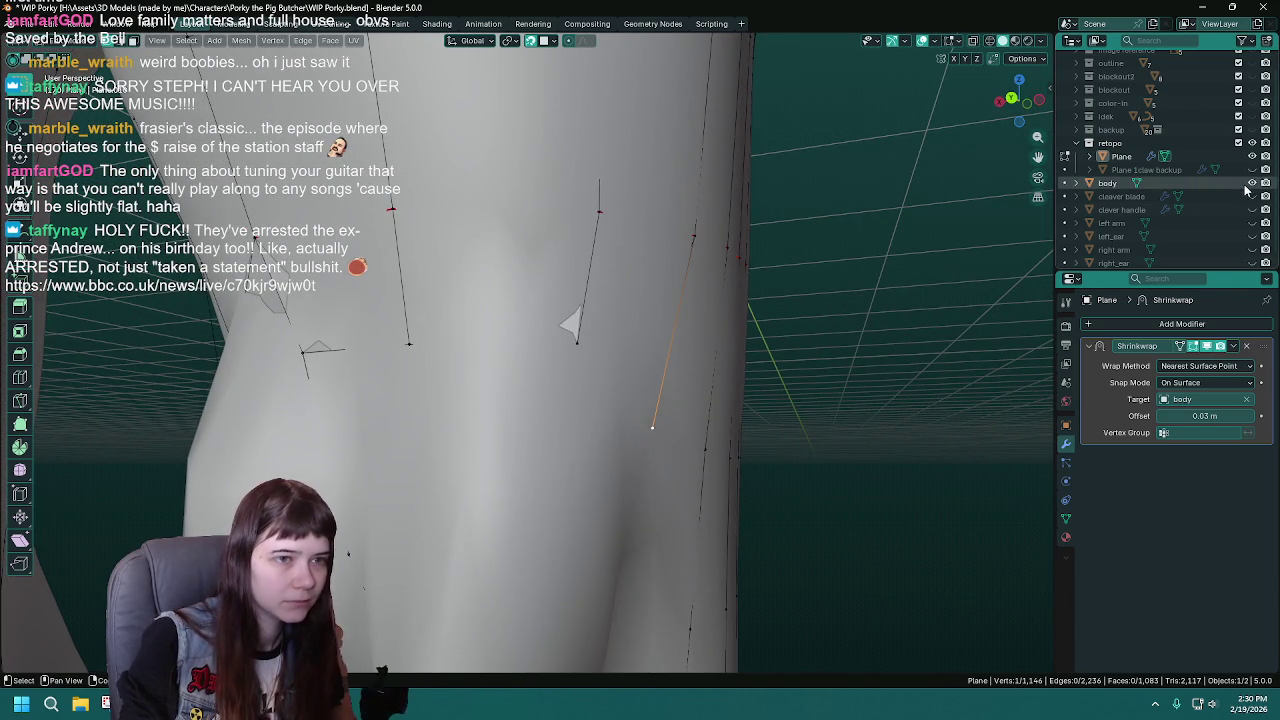
# - Hide and reshow the body to check the retopology, then fill a face at the chosen corner
pyautogui.click(1252, 183)
pyautogui.moveTo(629, 371)
pyautogui.mouseDown(button='middle')
pyautogui.moveTo(789, 366)
pyautogui.moveTo(664, 378)
pyautogui.mouseUp(button='middle')
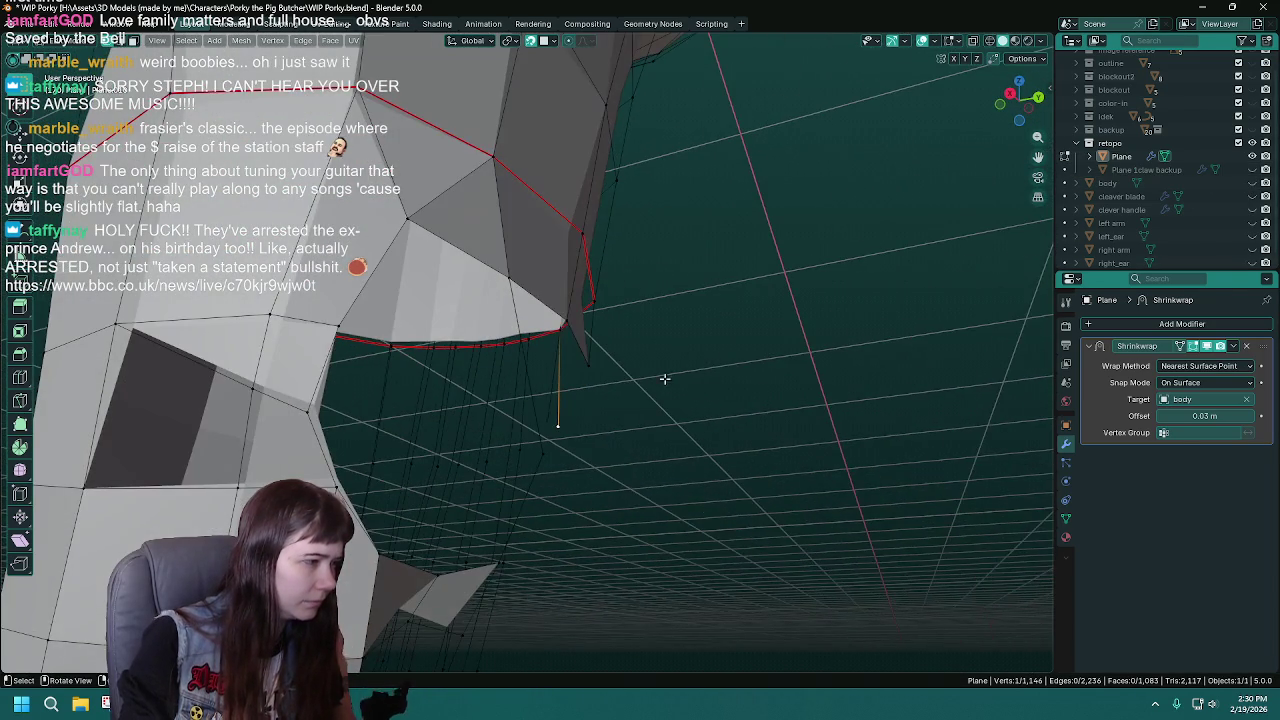
pyautogui.click(1252, 183)
pyautogui.moveTo(614, 329); pyautogui.dragTo(589, 367, button='middle')
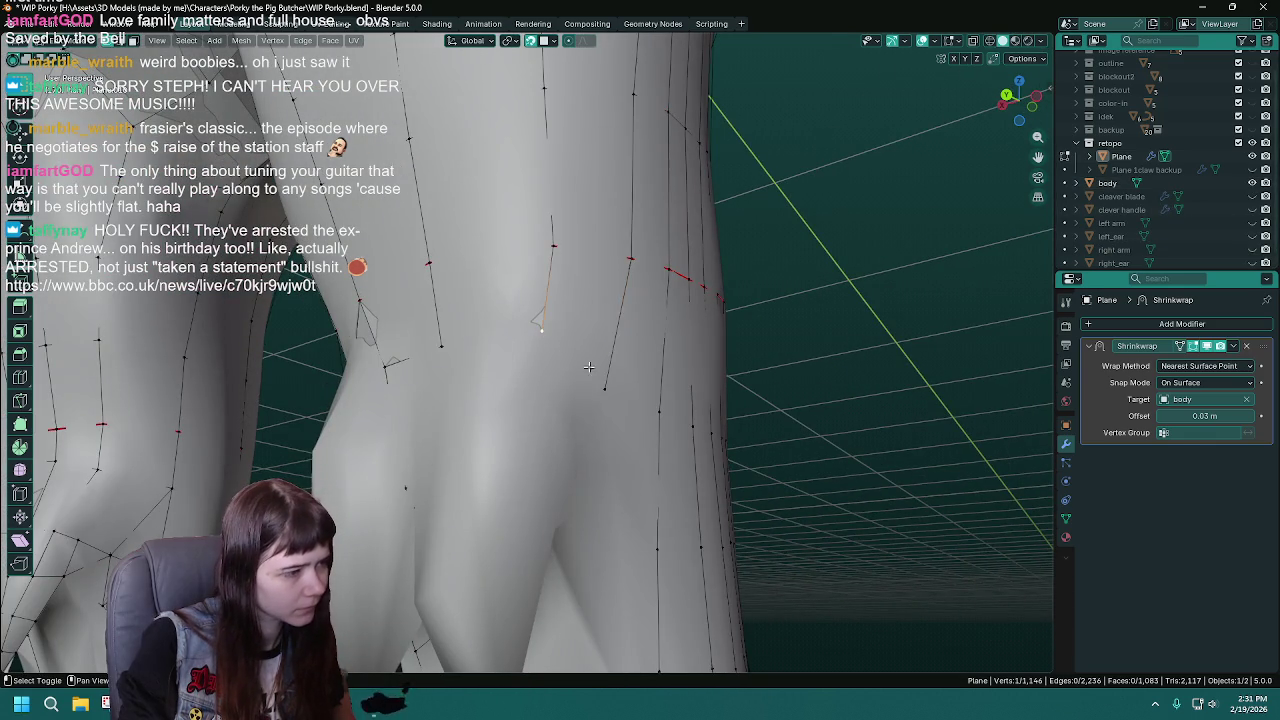
pyautogui.keyDown('shift'); pyautogui.click(555, 247); pyautogui.keyUp('shift')
pyautogui.press('f')
# - Recheck the mesh with the body hidden, then fill another face between two selected vertices
pyautogui.moveTo(555, 247); pyautogui.dragTo(600, 300, button='middle')
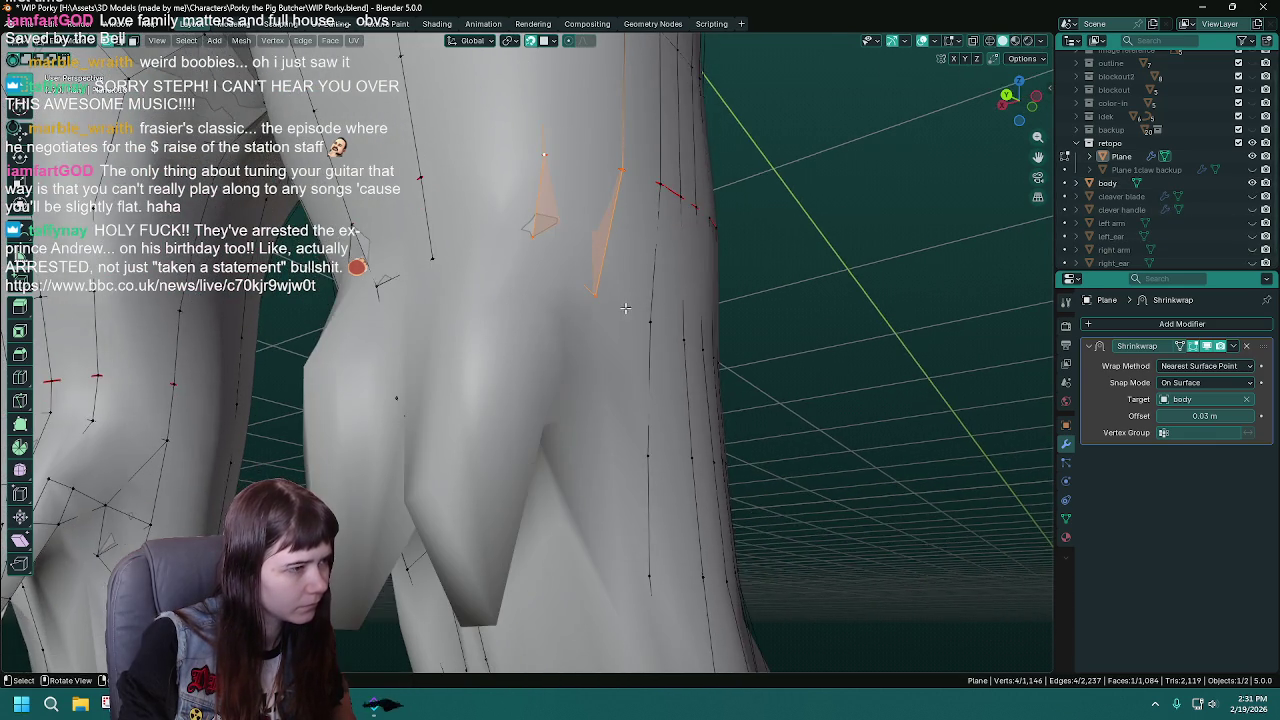
pyautogui.click(1255, 183)
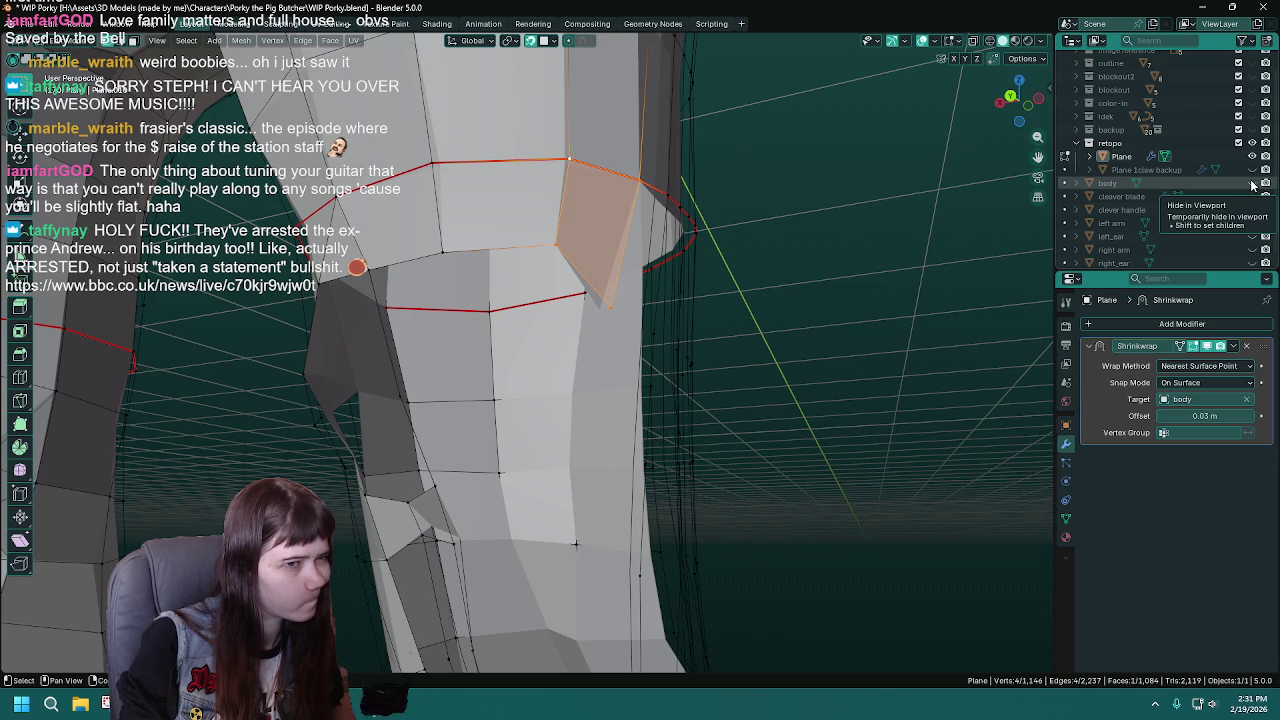
pyautogui.click(1253, 185)
pyautogui.moveTo(560, 330); pyautogui.dragTo(505, 348, button='middle')
pyautogui.moveTo(527, 351); pyautogui.dragTo(606, 312, button='middle')
pyautogui.click(620, 308)
pyautogui.keyDown('shift'); pyautogui.click(626, 152); pyautogui.keyUp('shift')
pyautogui.press('f')
# - Save WIP Porky.blend and move the selected vertex into place
pyautogui.moveTo(567, 152)
pyautogui.mouseDown(button='middle')
pyautogui.moveTo(568, 369)
pyautogui.moveTo(622, 246)
pyautogui.mouseUp(button='middle')
pyautogui.hotkey('ctrl', 's')
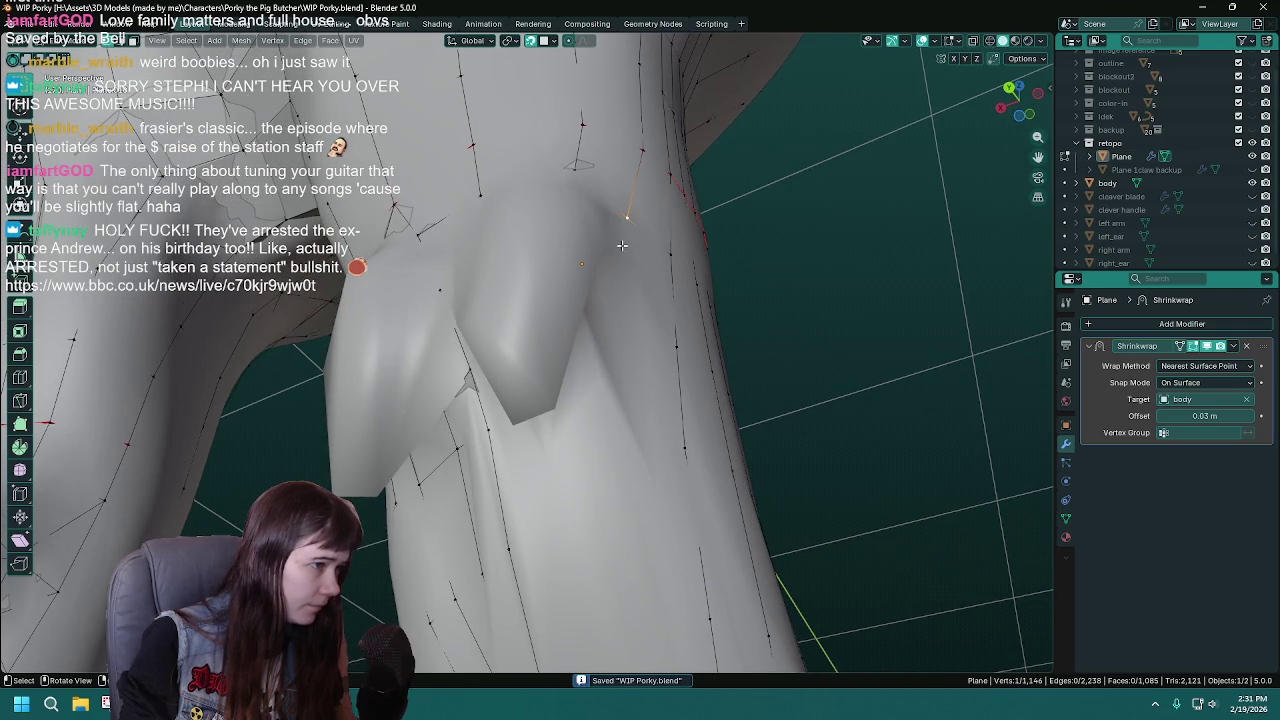
pyautogui.press('g')
pyautogui.click(604, 297)
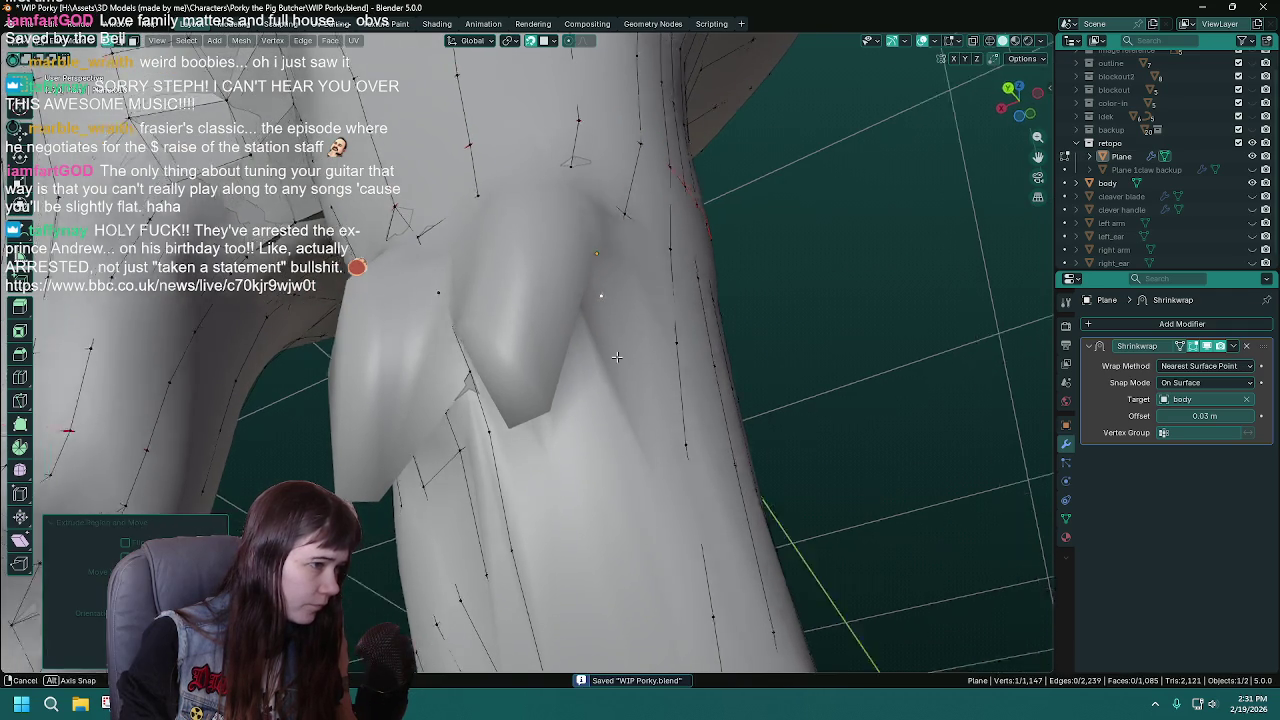
# - Fill another quad face between corner vertices, then inspect the chest and underside
pyautogui.moveTo(604, 297); pyautogui.dragTo(650, 318, button='middle')
pyautogui.keyDown('shift'); pyautogui.click(650, 315); pyautogui.keyUp('shift')
pyautogui.keyDown('shift'); pyautogui.click(640, 183); pyautogui.keyUp('shift')
pyautogui.press('f')
pyautogui.moveTo(541, 368)
pyautogui.mouseDown(button='middle')
pyautogui.moveTo(567, 331)
pyautogui.moveTo(522, 429)
pyautogui.moveTo(433, 222)
pyautogui.mouseUp(button='middle')
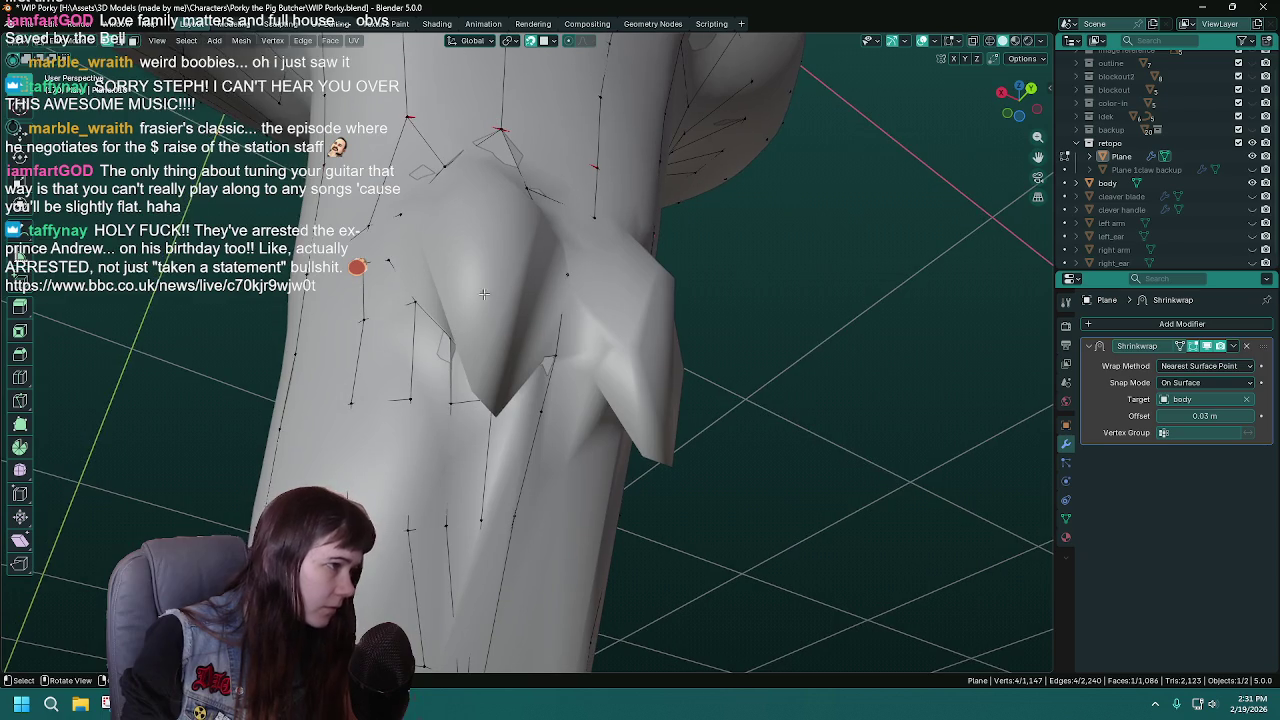
pyautogui.moveTo(441, 172); pyautogui.dragTo(422, 105, button='middle')
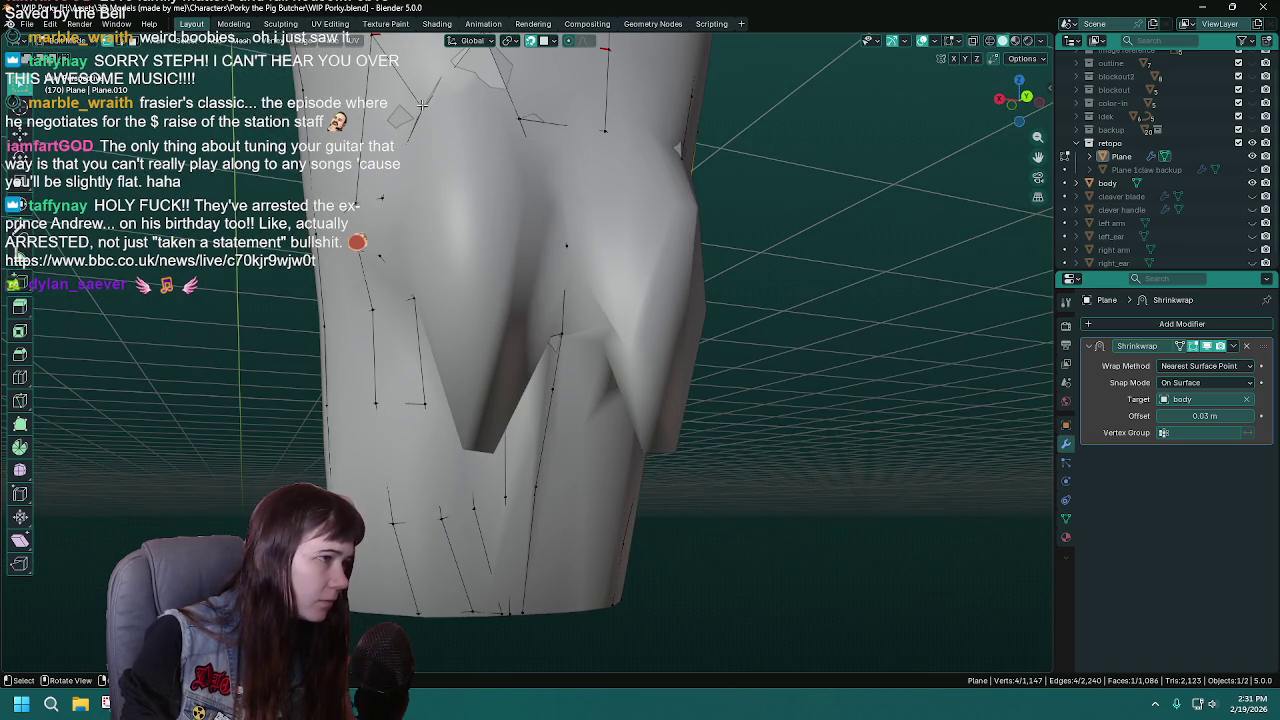
pyautogui.moveTo(521, 150); pyautogui.dragTo(431, 208, button='middle')
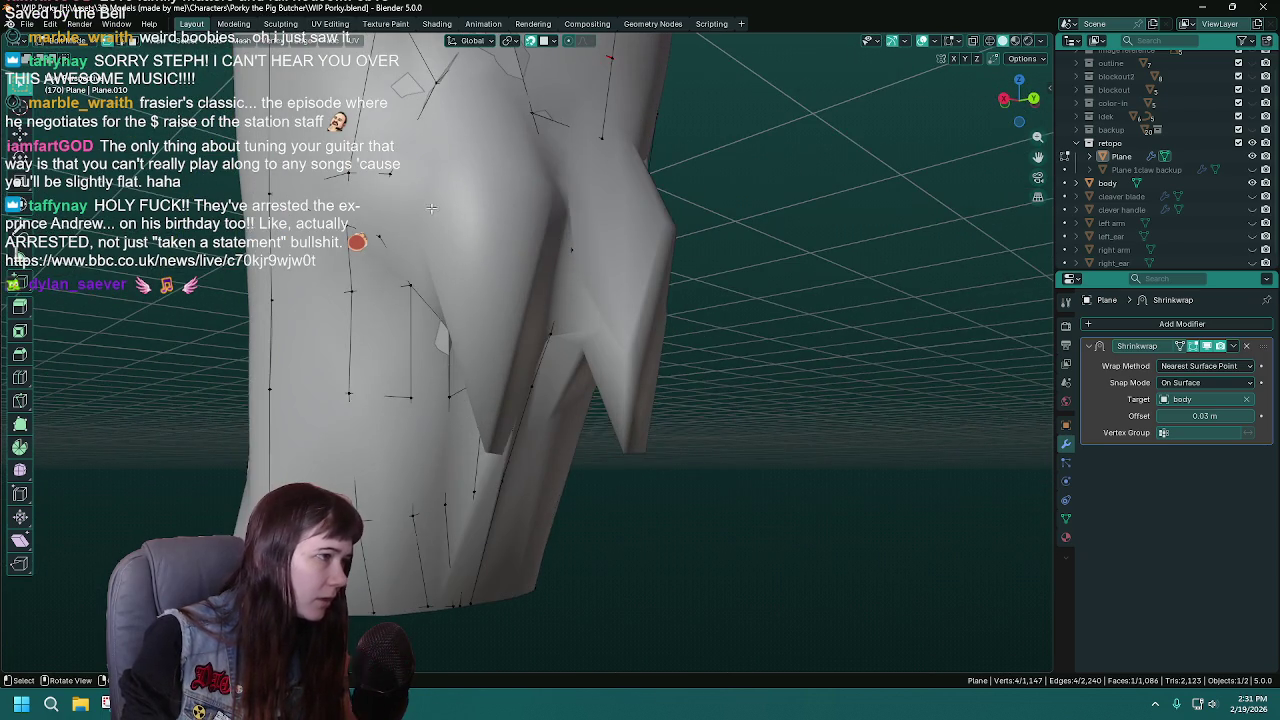
pyautogui.moveTo(587, 300); pyautogui.dragTo(394, 367, button='middle')
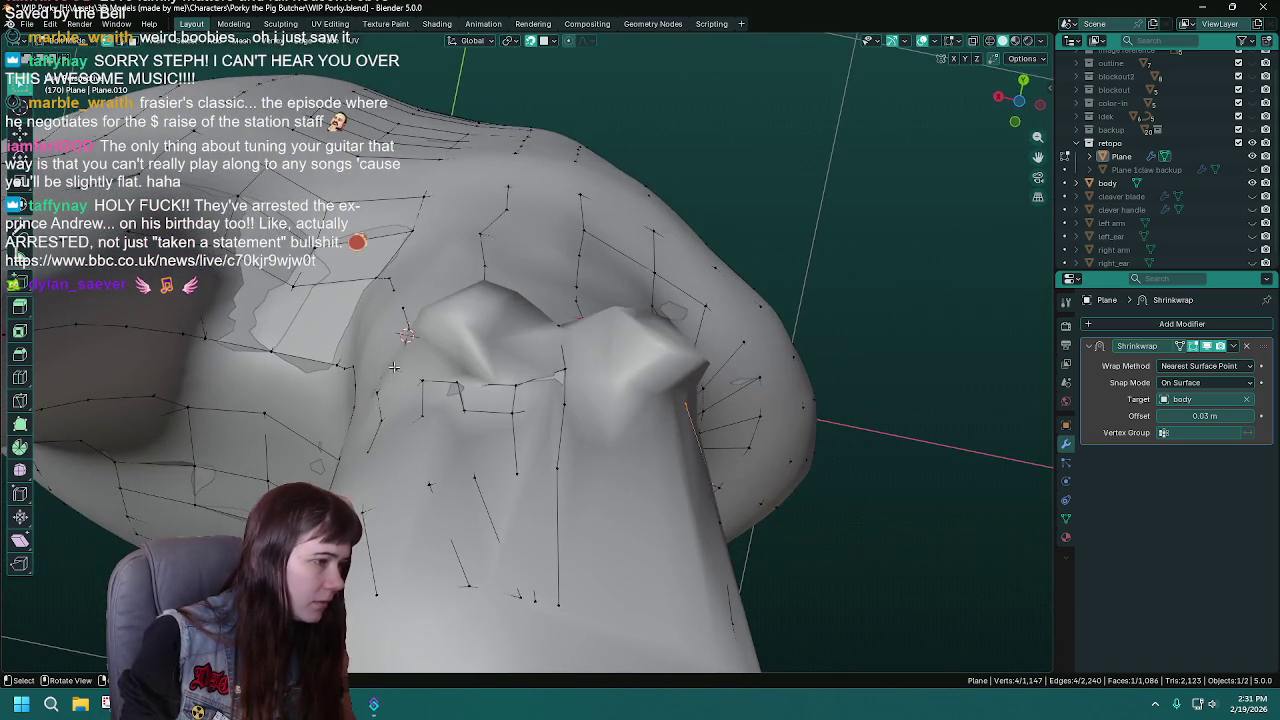
# - Extrude two vertices from a strand end and connect them to a neighbouring vertex
pyautogui.moveTo(595, 367); pyautogui.dragTo(543, 356, button='middle')
pyautogui.click(543, 366)
pyautogui.press('e')
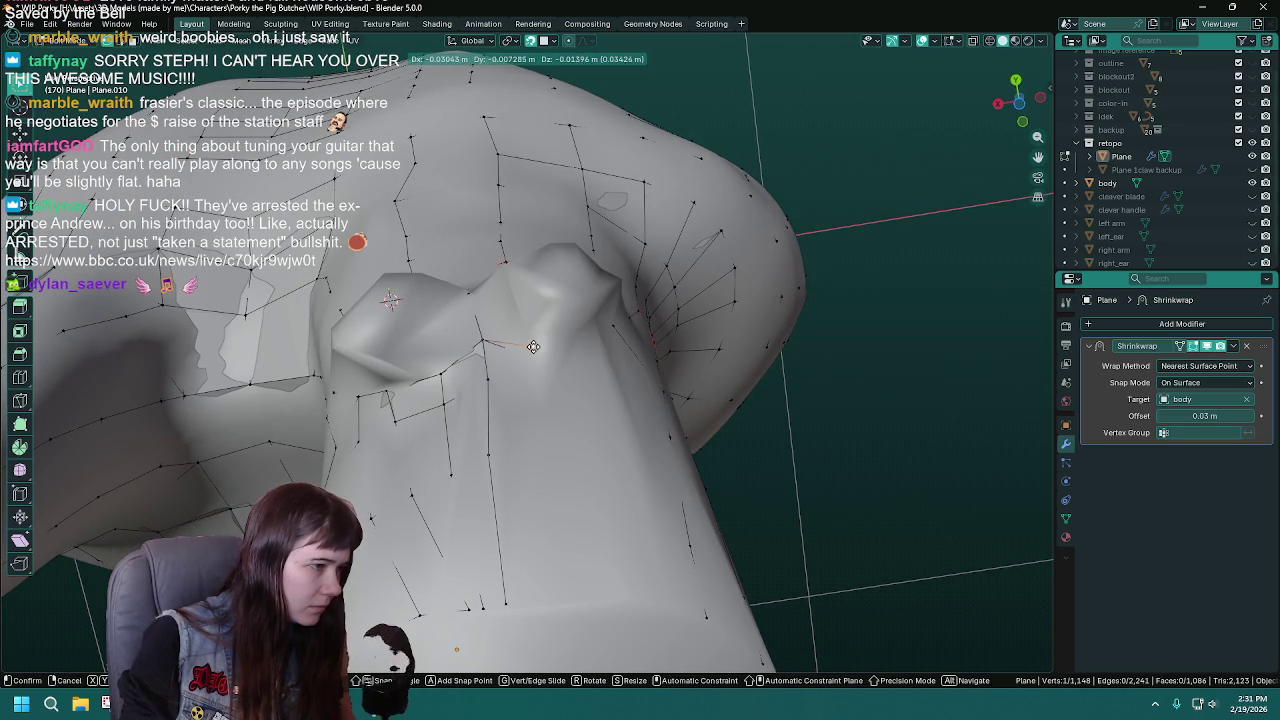
pyautogui.click(533, 349)
pyautogui.press('e')
pyautogui.click(587, 339)
pyautogui.moveTo(587, 339)
pyautogui.mouseDown(button='middle')
pyautogui.moveTo(595, 284)
pyautogui.moveTo(440, 270)
pyautogui.mouseUp(button='middle')
pyautogui.keyDown('shift'); pyautogui.click(595, 280); pyautogui.keyUp('shift')
pyautogui.press('f')
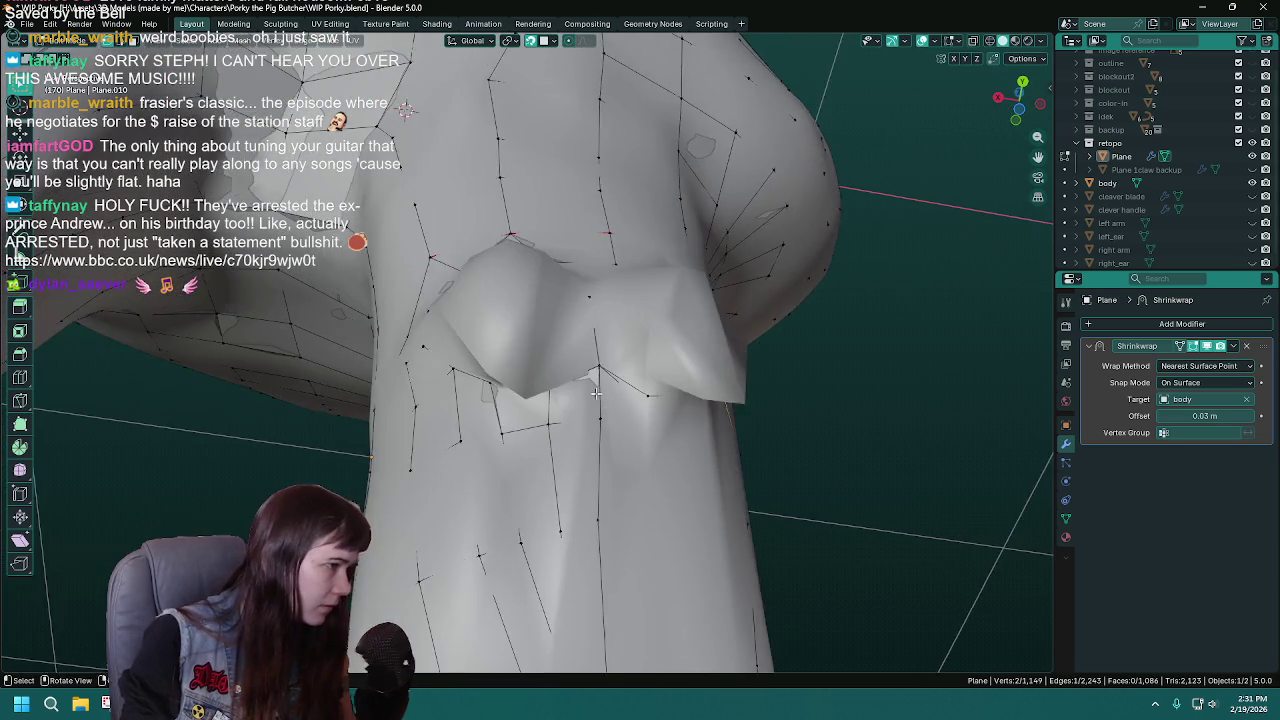
# - Extend another strand on the lower torso by two vertices, adjusting the first one
pyautogui.moveTo(431, 342); pyautogui.dragTo(469, 145, button='middle')
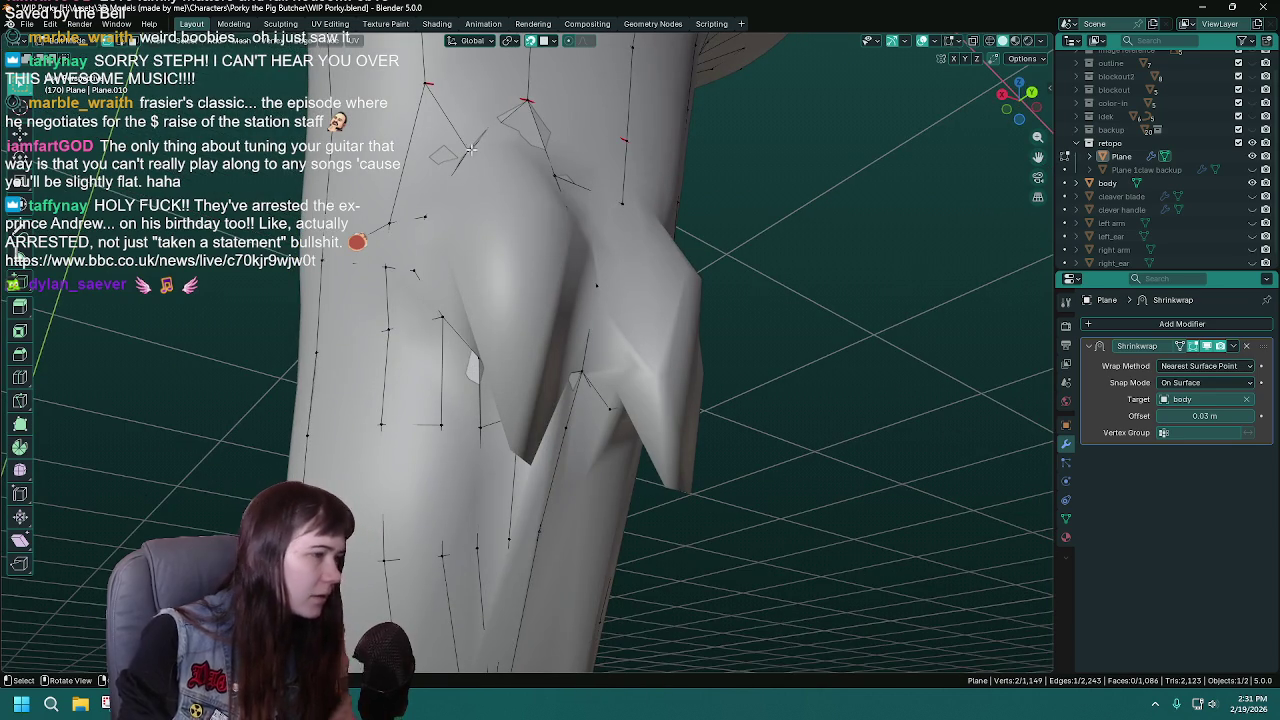
pyautogui.moveTo(469, 145)
pyautogui.mouseDown(button='middle')
pyautogui.moveTo(661, 141)
pyautogui.moveTo(590, 191)
pyautogui.mouseUp(button='middle')
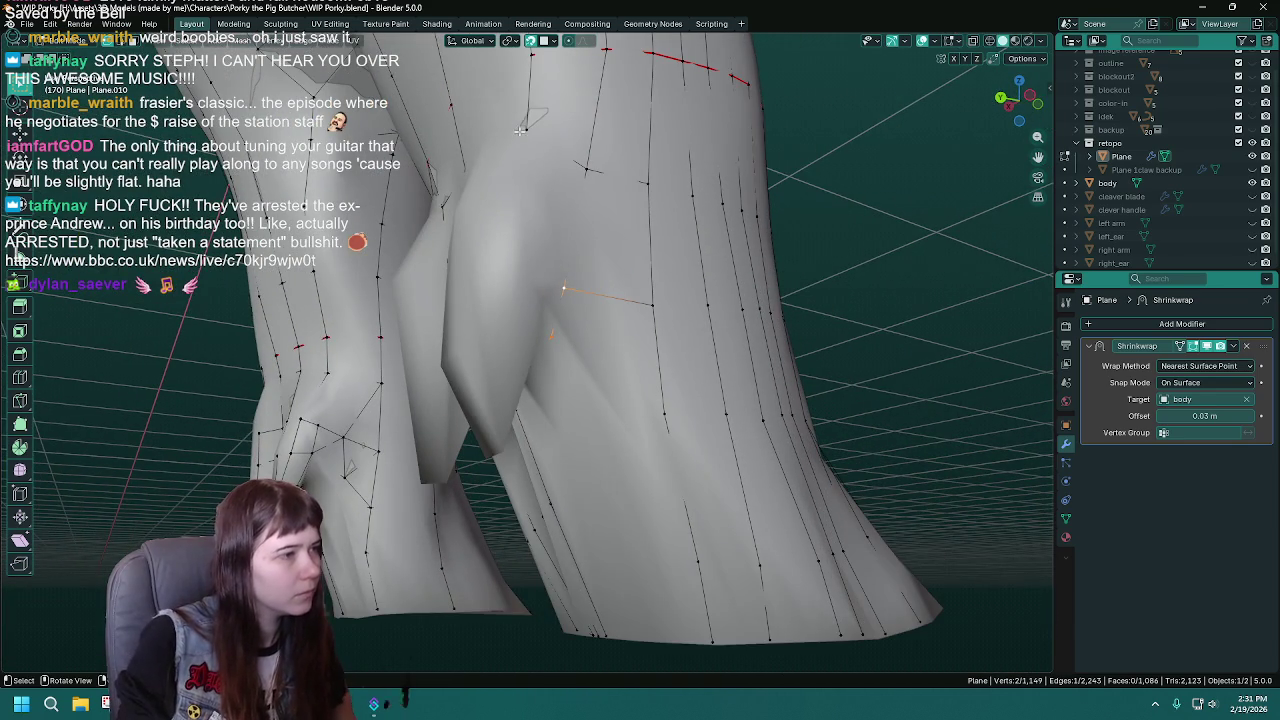
pyautogui.click(586, 169)
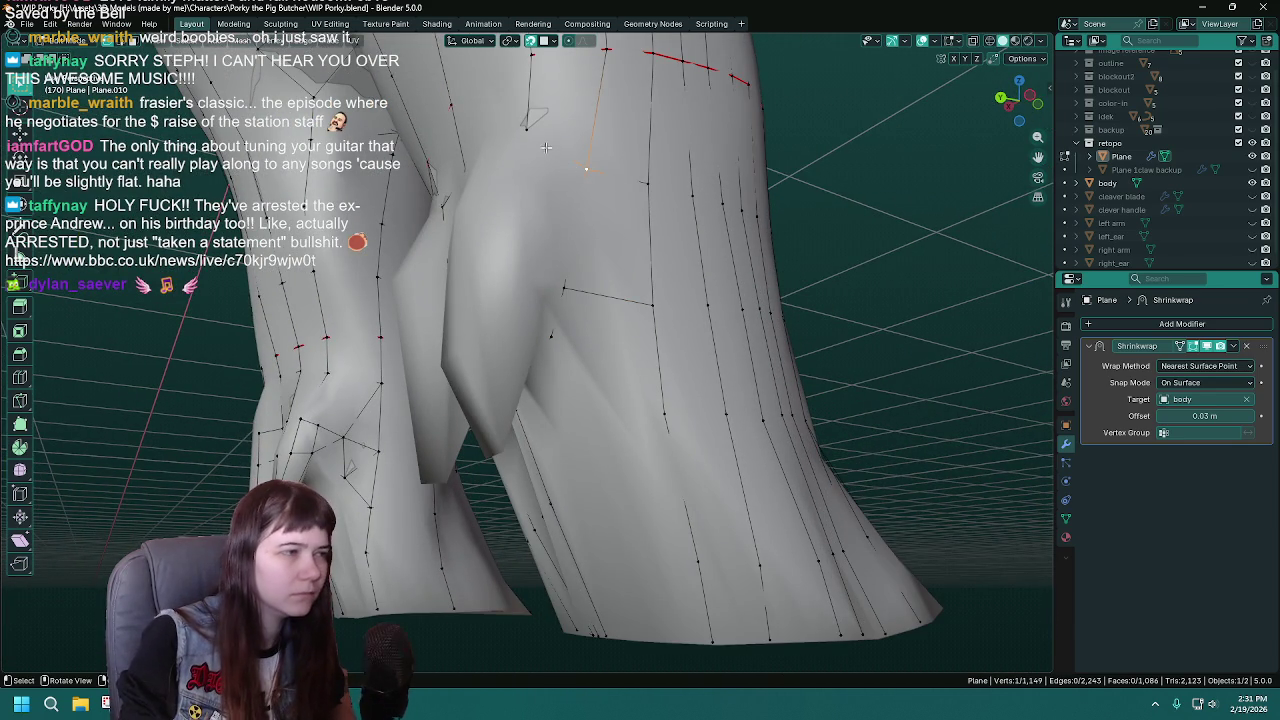
pyautogui.press('e')
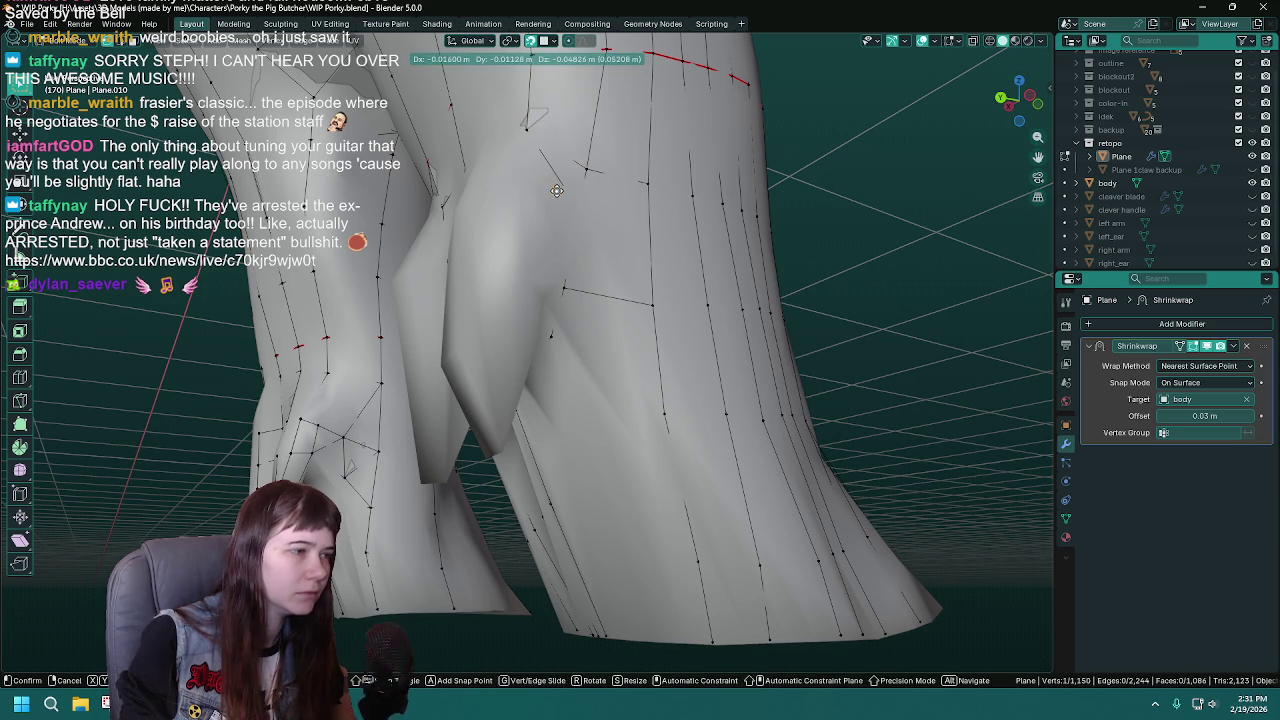
pyautogui.click(557, 197)
pyautogui.moveTo(561, 263); pyautogui.dragTo(586, 192, button='middle')
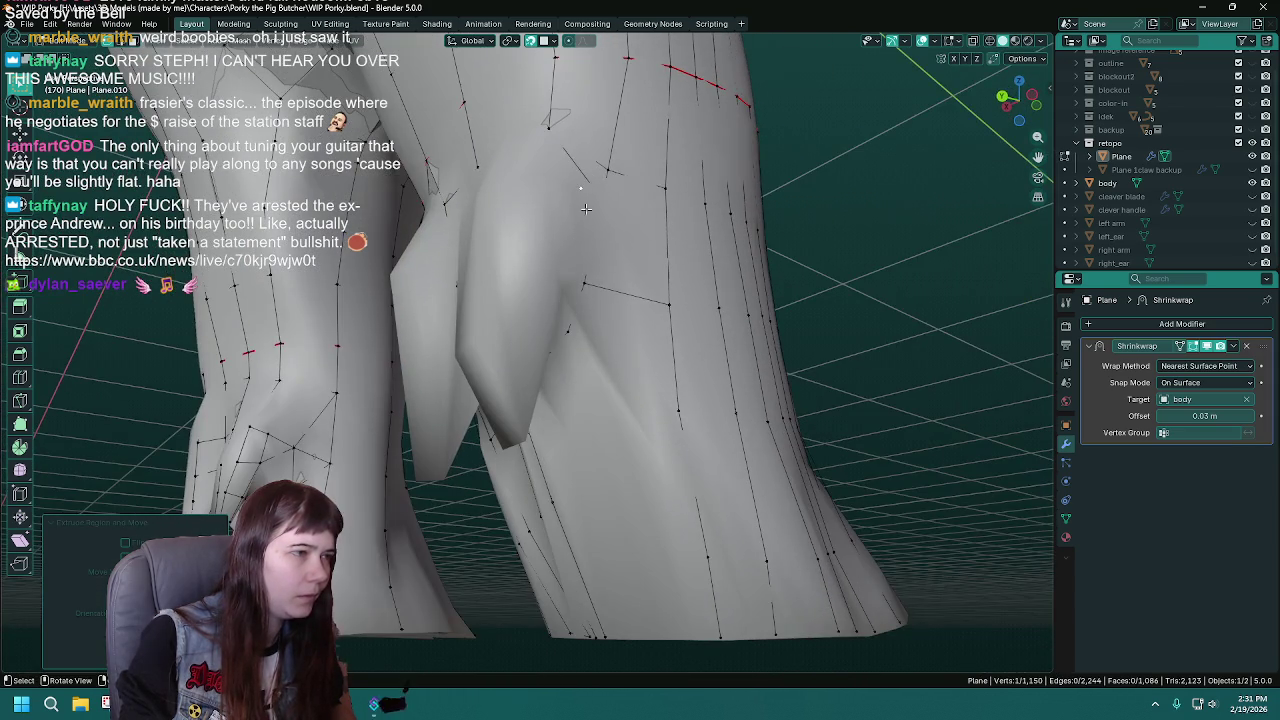
pyautogui.press('g')
pyautogui.click(584, 190)
pyautogui.press('e')
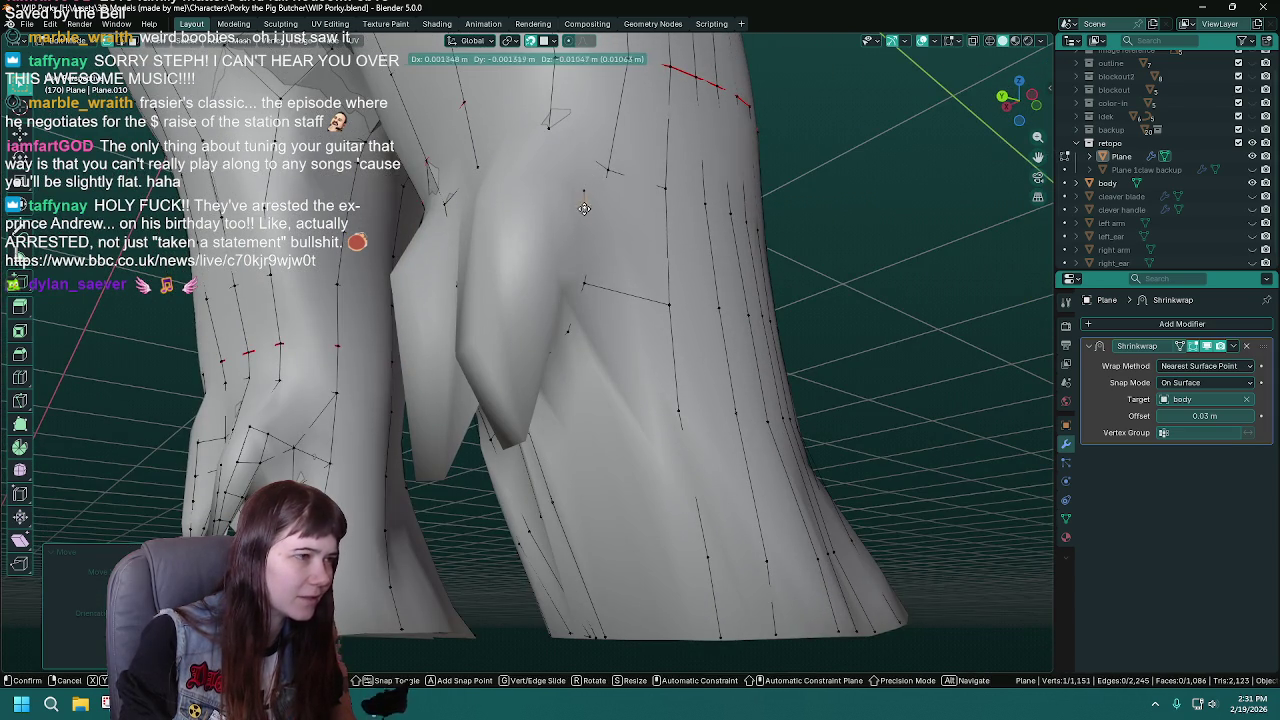
pyautogui.click(584, 257)
pyautogui.moveTo(584, 257)
pyautogui.mouseDown(button='middle')
pyautogui.moveTo(613, 207)
pyautogui.moveTo(613, 245)
pyautogui.moveTo(563, 231)
pyautogui.moveTo(581, 252)
pyautogui.mouseUp(button='middle')
# - Delete the stray edge and face, shift a vertex up-left, and save
pyautogui.press('x')
pyautogui.click(591, 185)
pyautogui.press('g')
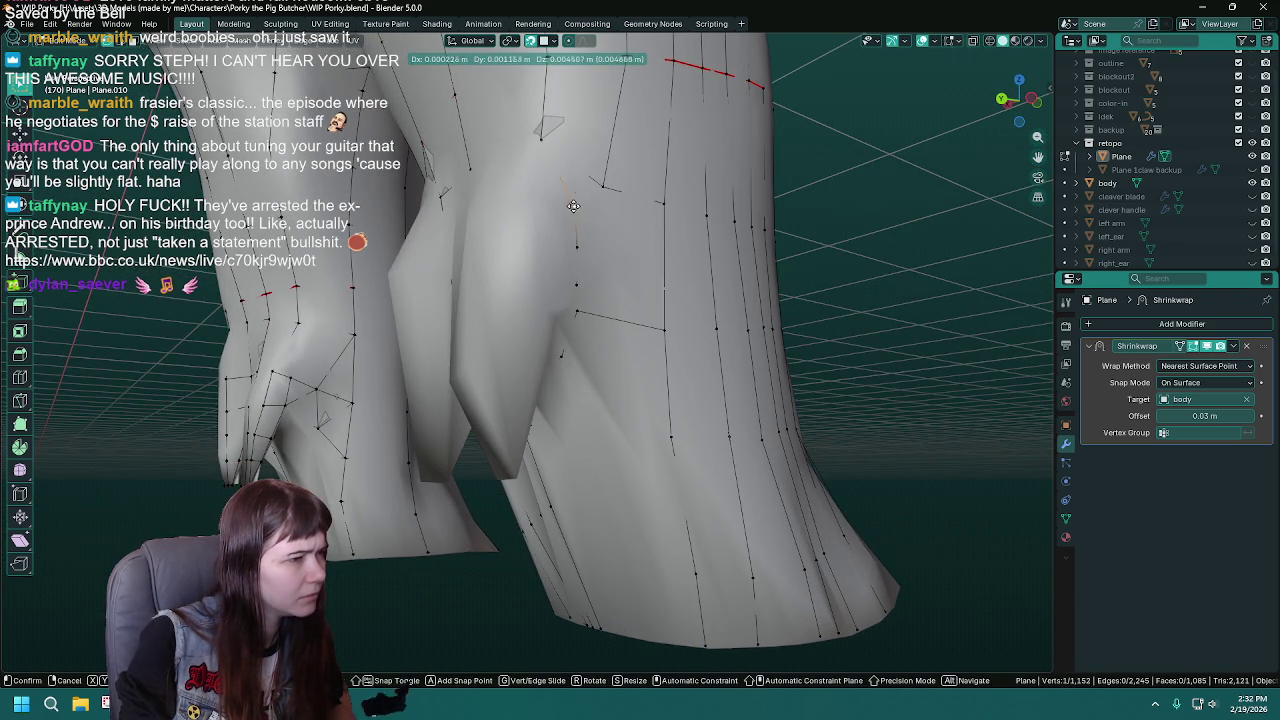
pyautogui.click(568, 195)
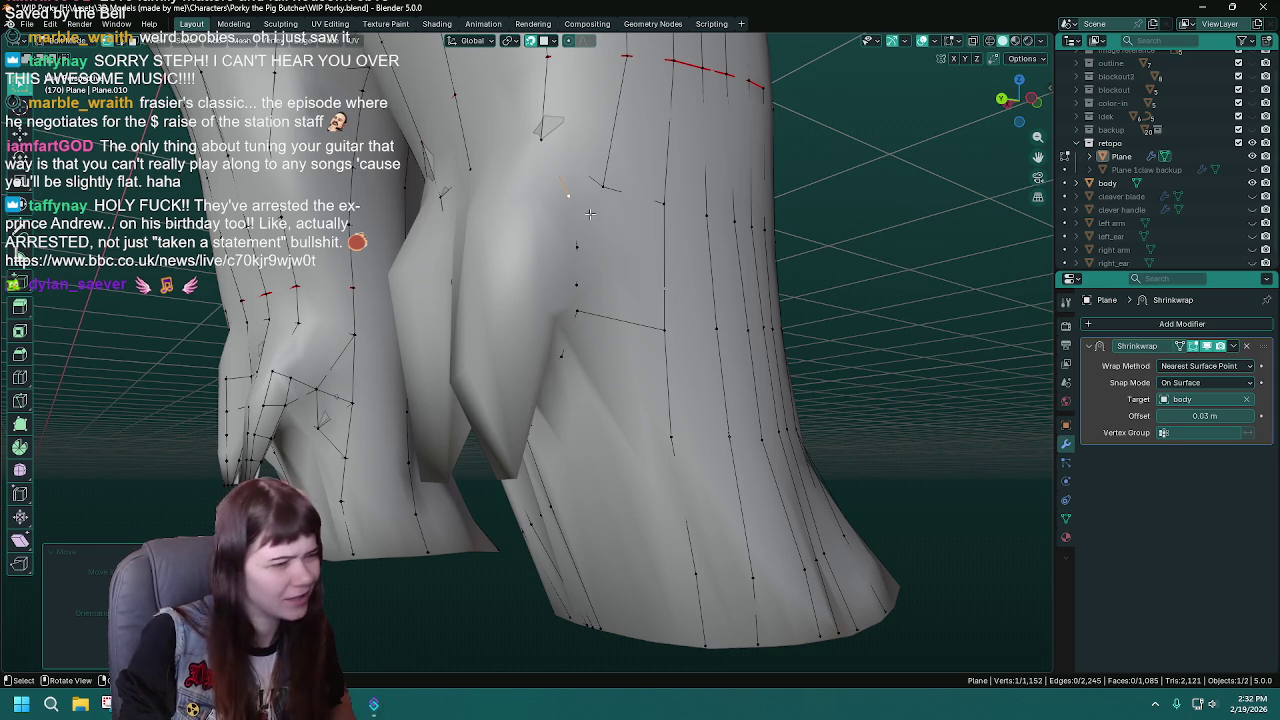
pyautogui.moveTo(600, 228); pyautogui.dragTo(609, 228, button='middle')
pyautogui.hotkey('ctrl', 's')
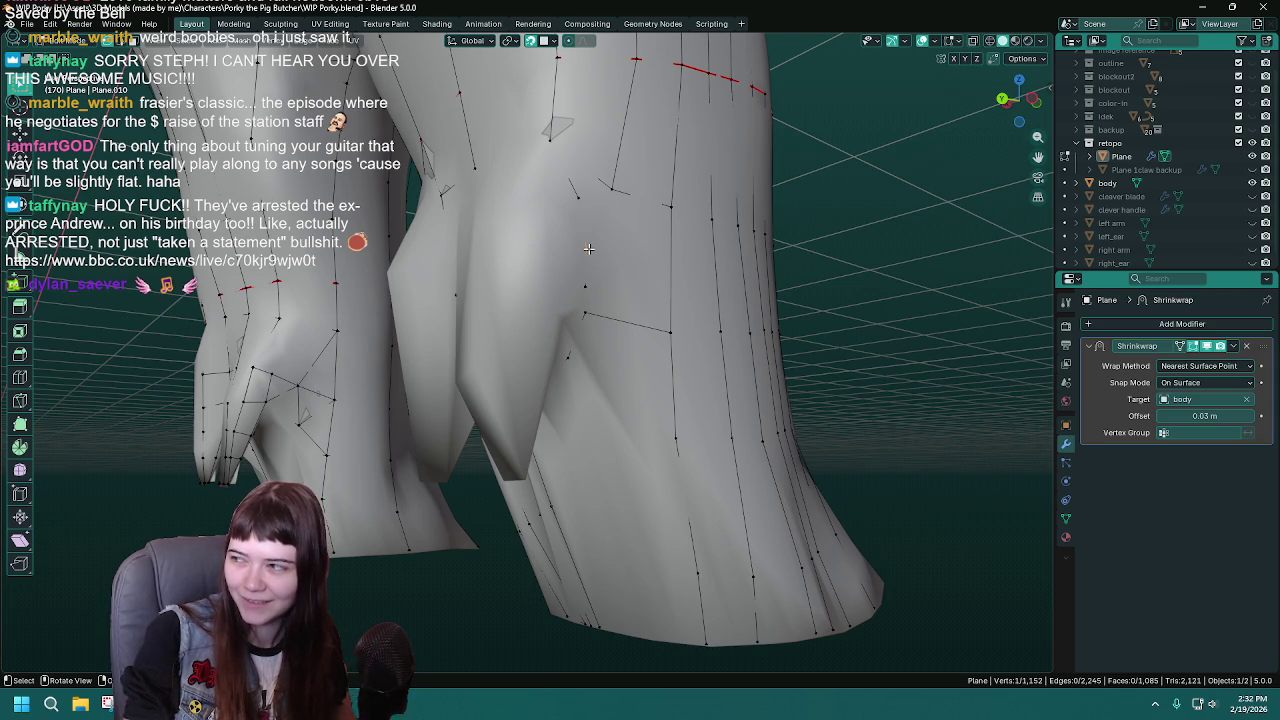
# - Nudge the loose lower-torso vertex into place and save WIP Porky.blend
pyautogui.press('g')
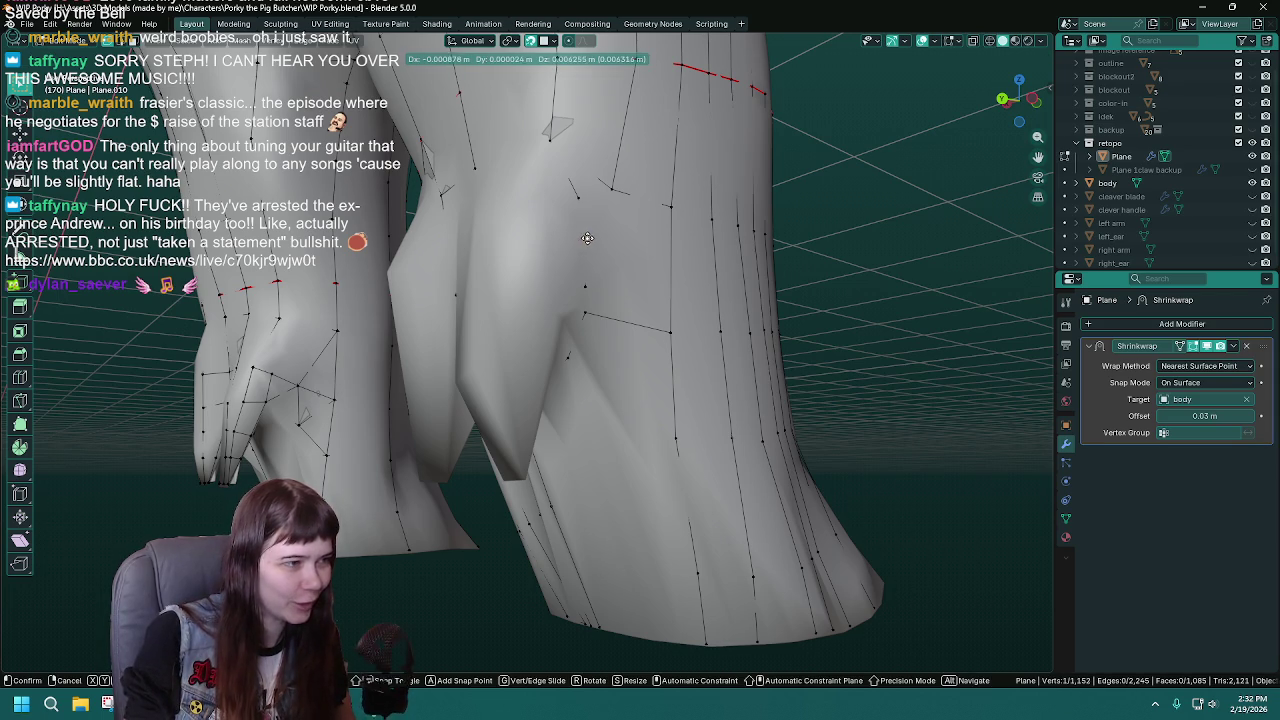
pyautogui.click(589, 234)
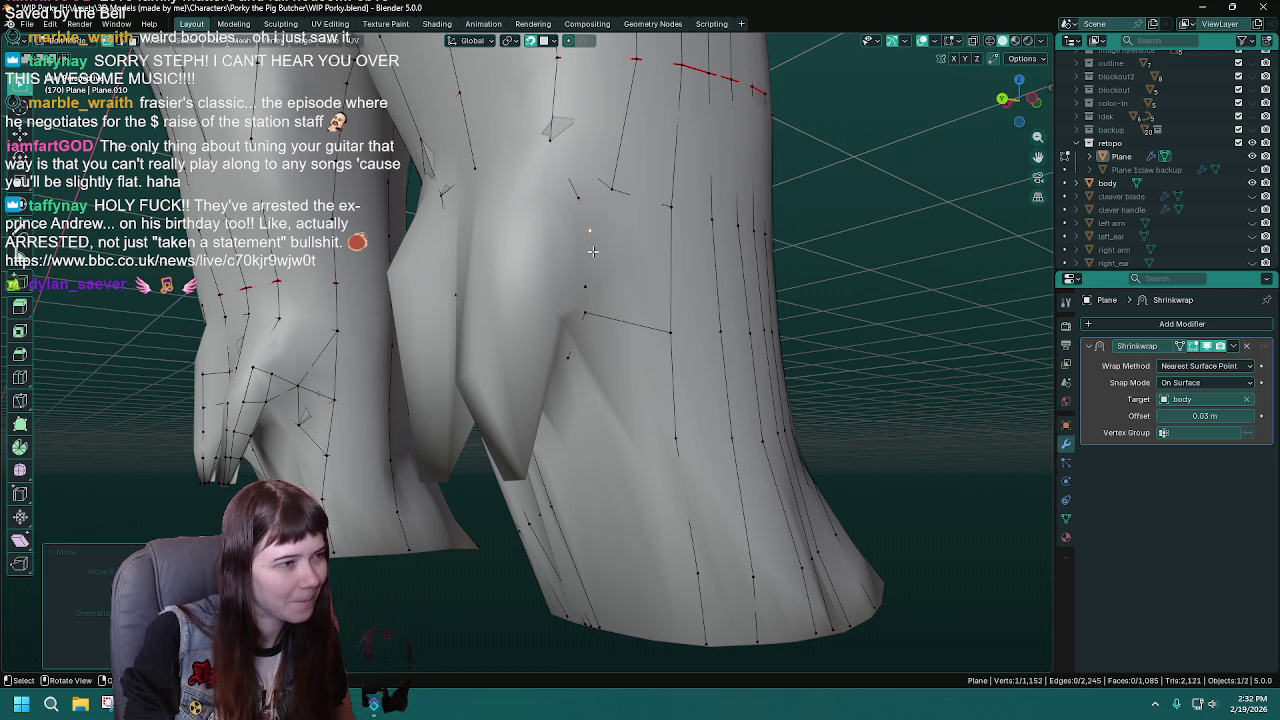
pyautogui.press('g')
pyautogui.click(597, 261)
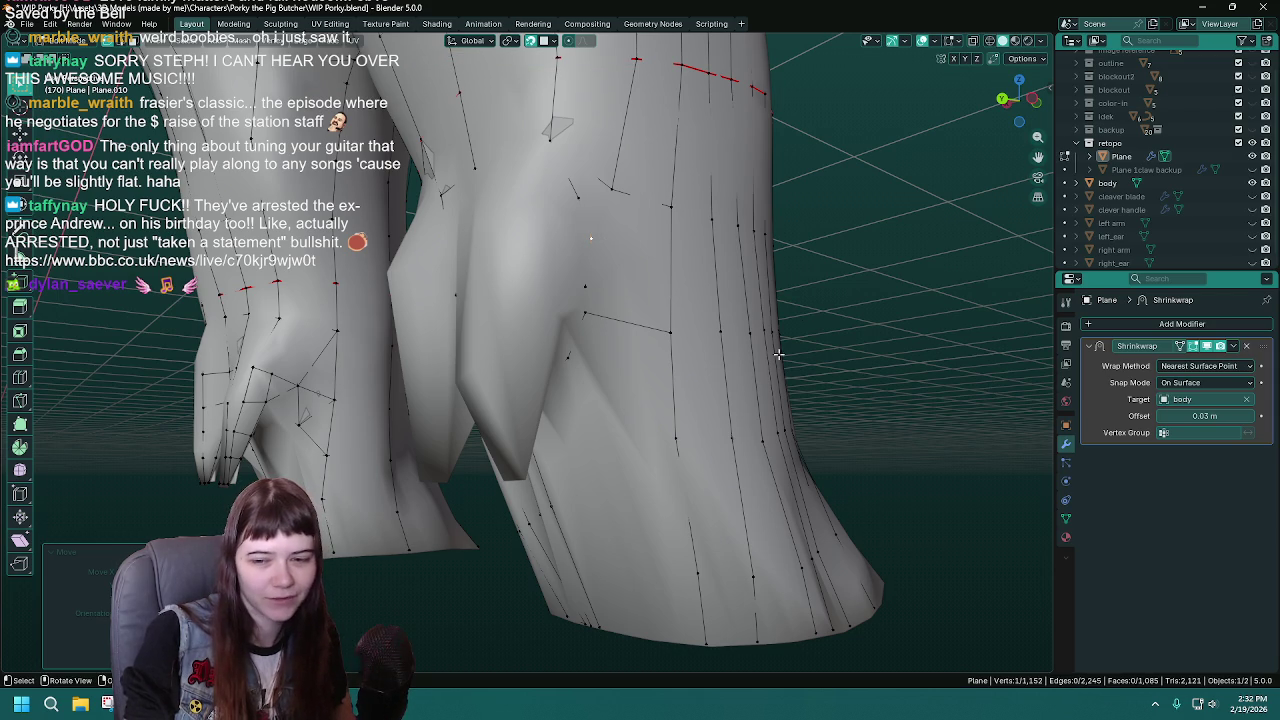
pyautogui.press('g')
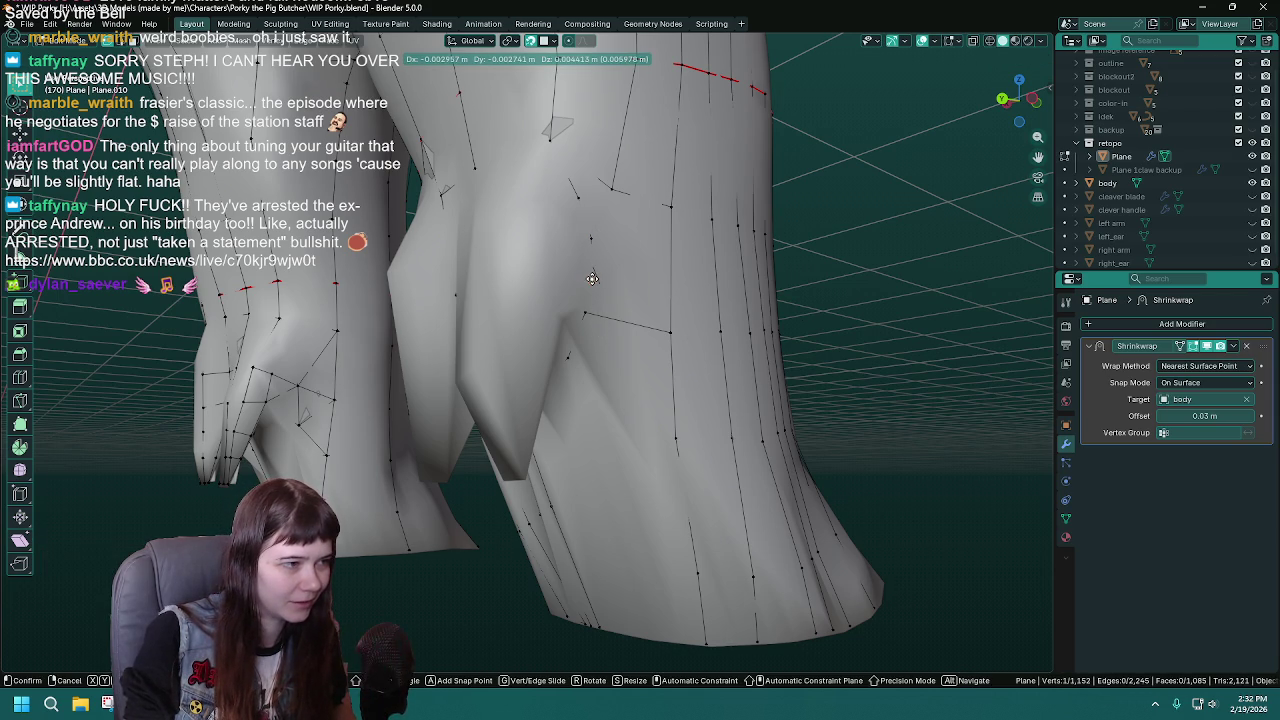
pyautogui.click(589, 280)
pyautogui.hotkey('ctrl', 's')
pyautogui.moveTo(632, 308); pyautogui.dragTo(677, 312, button='middle')
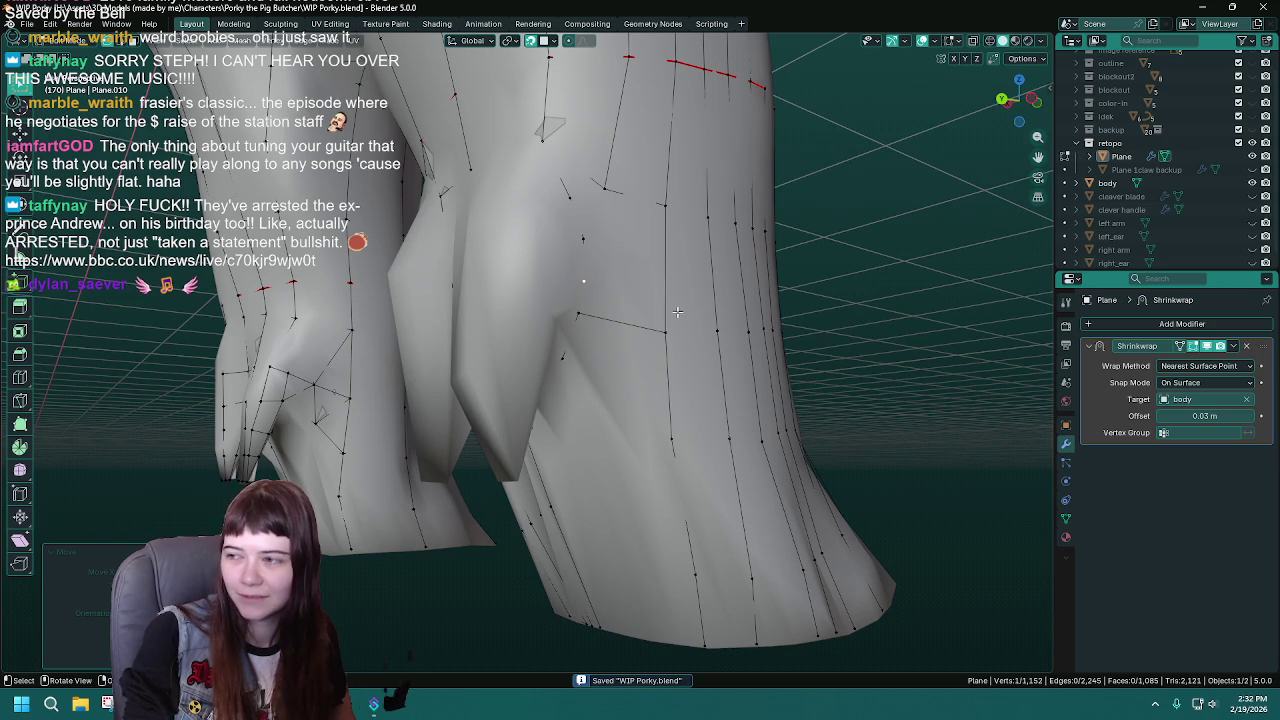
# - Inspect the lower torso strands and save WIP Porky.blend at 1,152 vertices and 1,085 faces
pyautogui.moveTo(677, 312); pyautogui.dragTo(547, 308, button='middle')
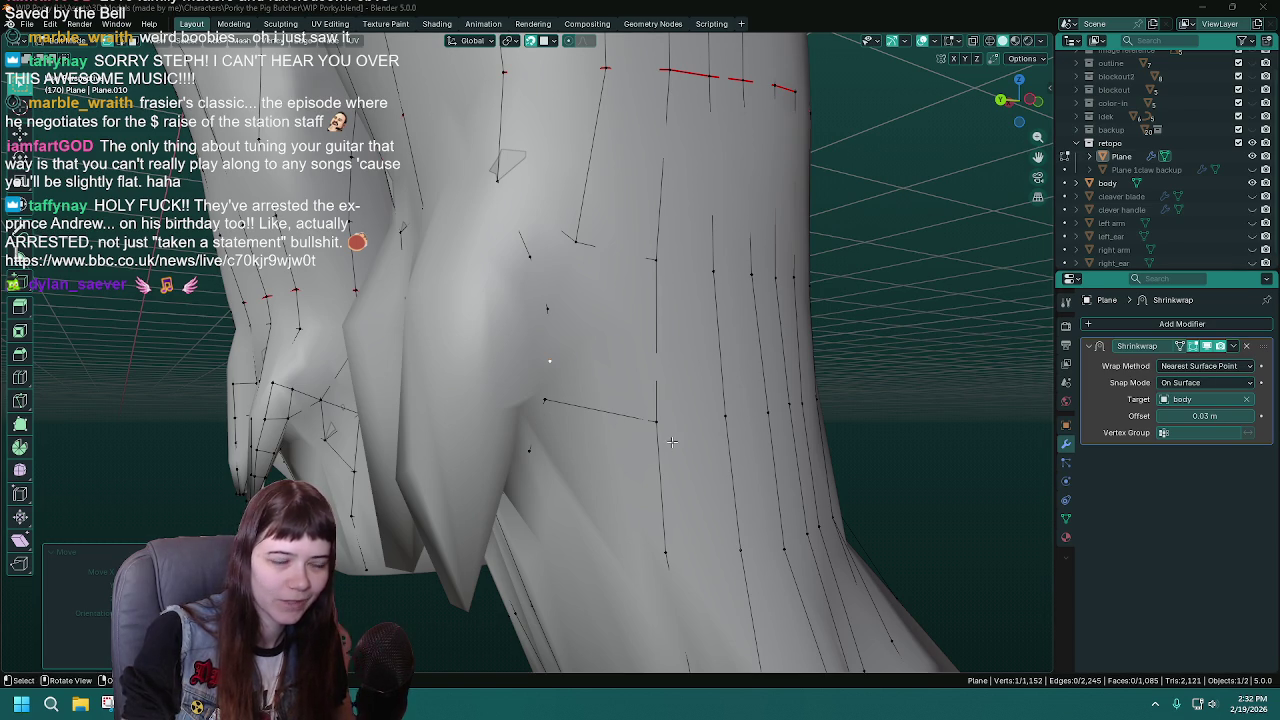
pyautogui.moveTo(624, 390)
pyautogui.keyDown('ctrl'); pyautogui.mouseDown(button='middle')
pyautogui.moveTo(624, 350)
pyautogui.moveTo(584, 342)
pyautogui.mouseUp(button='middle'); pyautogui.keyUp('ctrl')
pyautogui.hotkey('ctrl', 's')
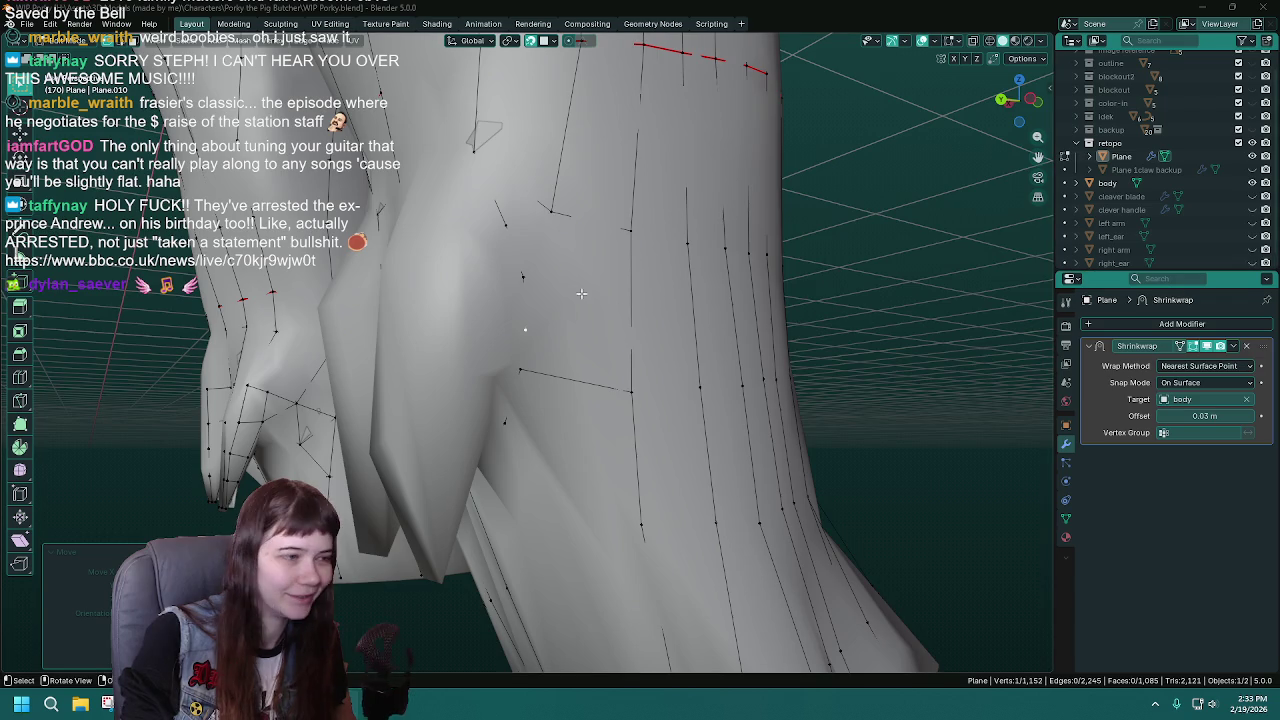
pyautogui.moveTo(640, 320); pyautogui.dragTo(668, 307, button='middle')
pyautogui.hotkey('ctrl', 's')
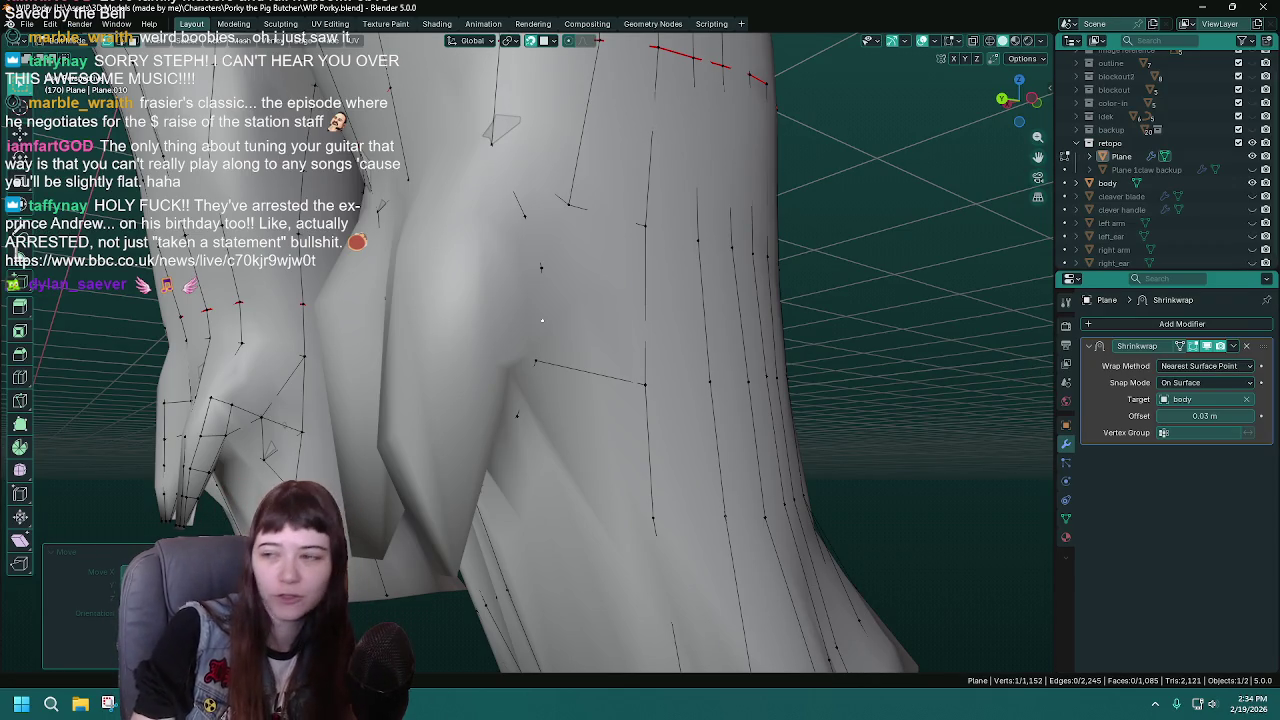
pyautogui.moveTo(698, 295); pyautogui.dragTo(531, 270, button='middle')
# - Fill a face between three neighbouring strand vertices on the upper chest and save
pyautogui.hotkey('ctrl', 's')
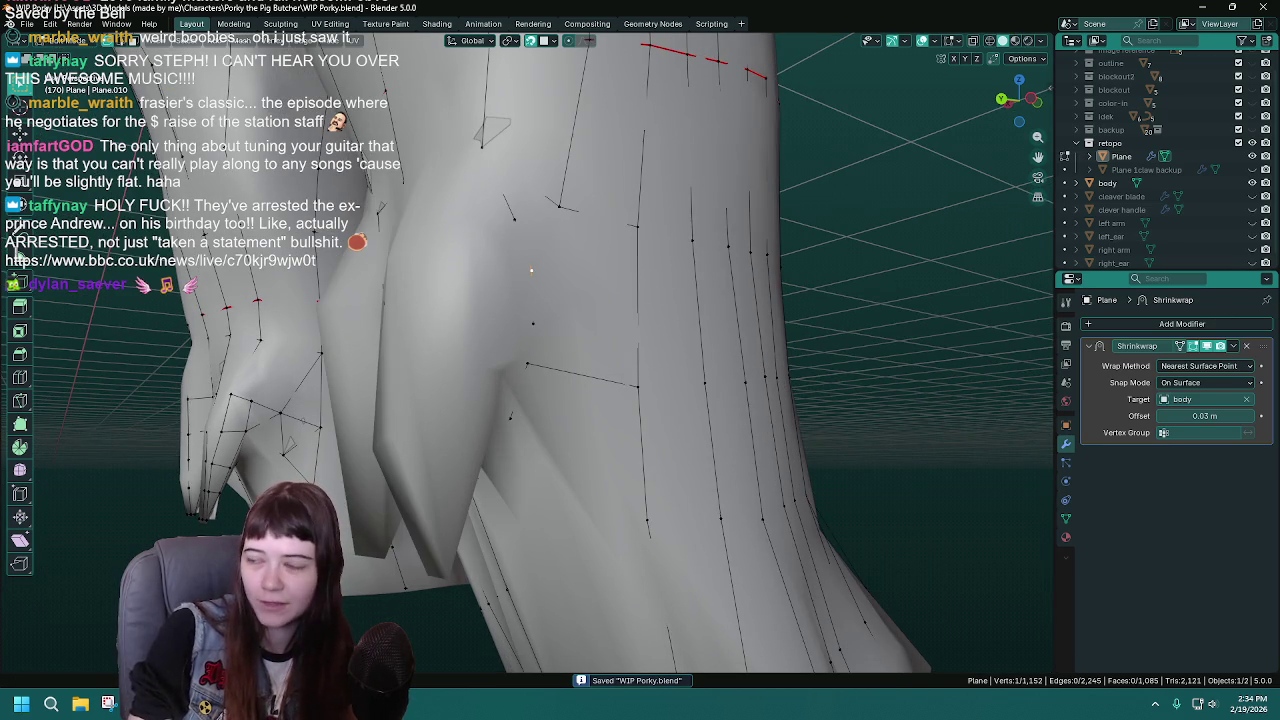
pyautogui.moveTo(531, 270)
pyautogui.mouseDown(button='middle')
pyautogui.moveTo(627, 299)
pyautogui.moveTo(623, 286)
pyautogui.mouseUp(button='middle')
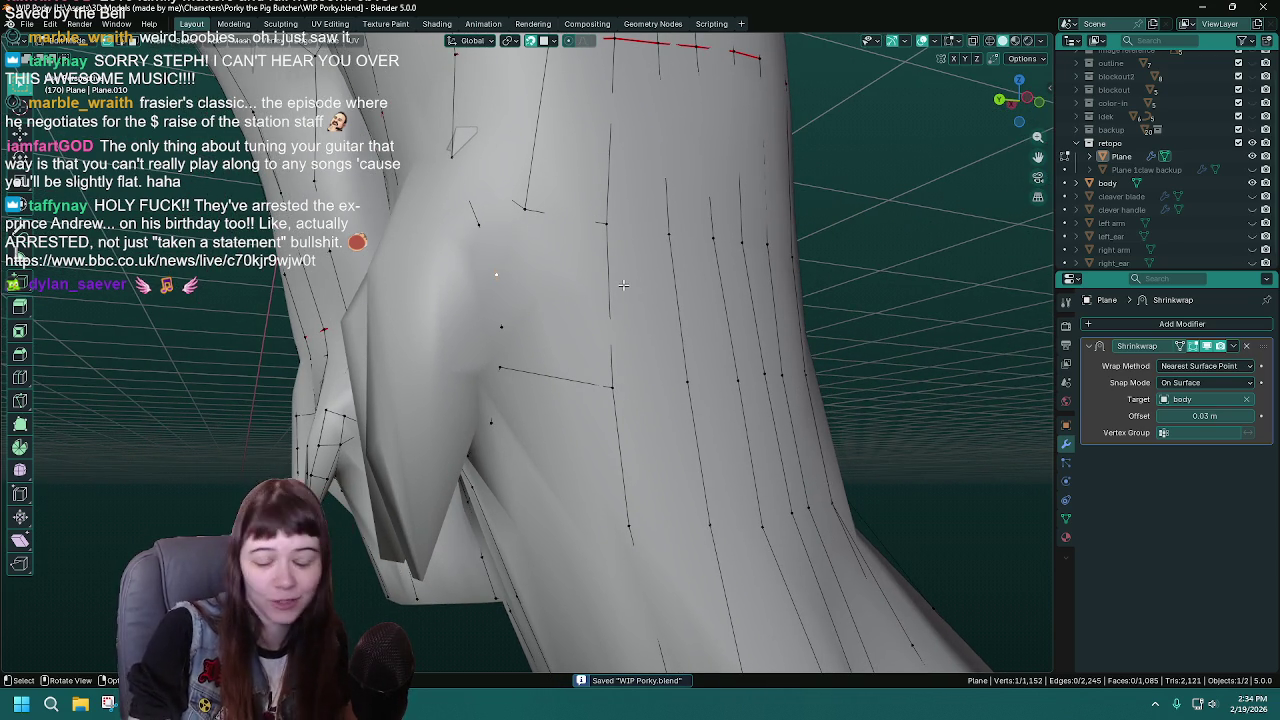
pyautogui.moveTo(623, 285); pyautogui.dragTo(613, 283, button='middle')
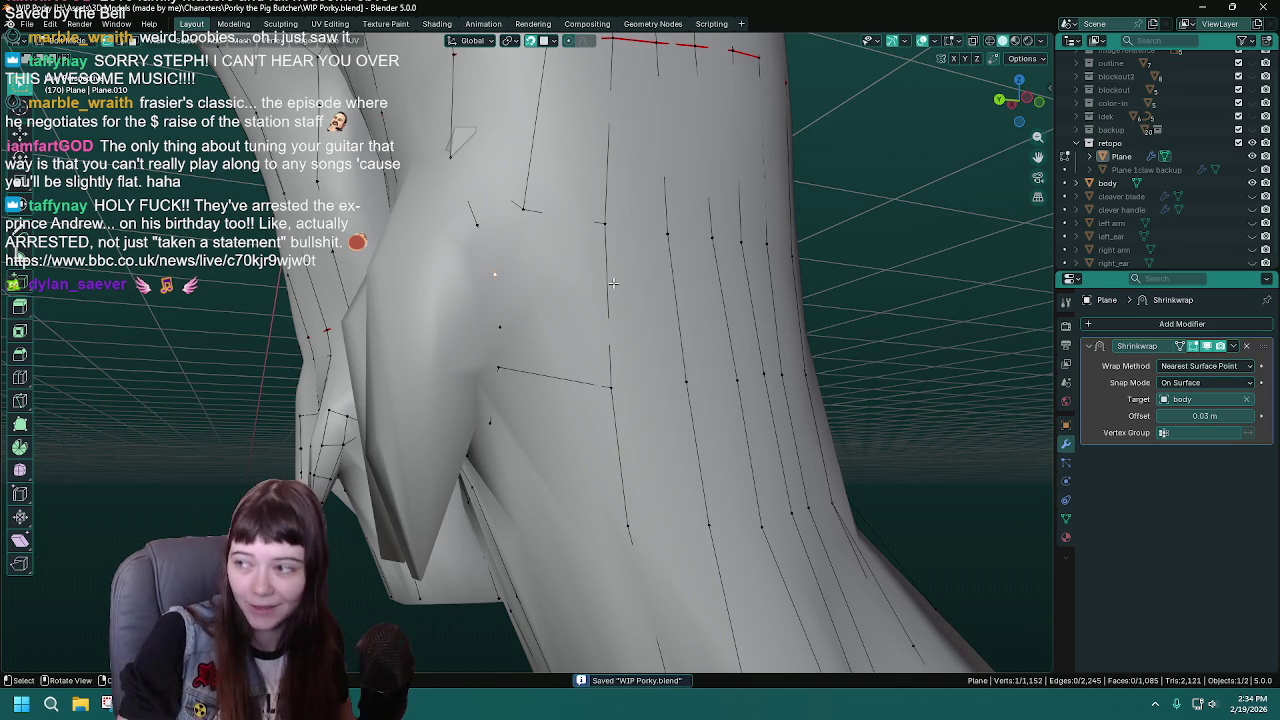
pyautogui.click(477, 224)
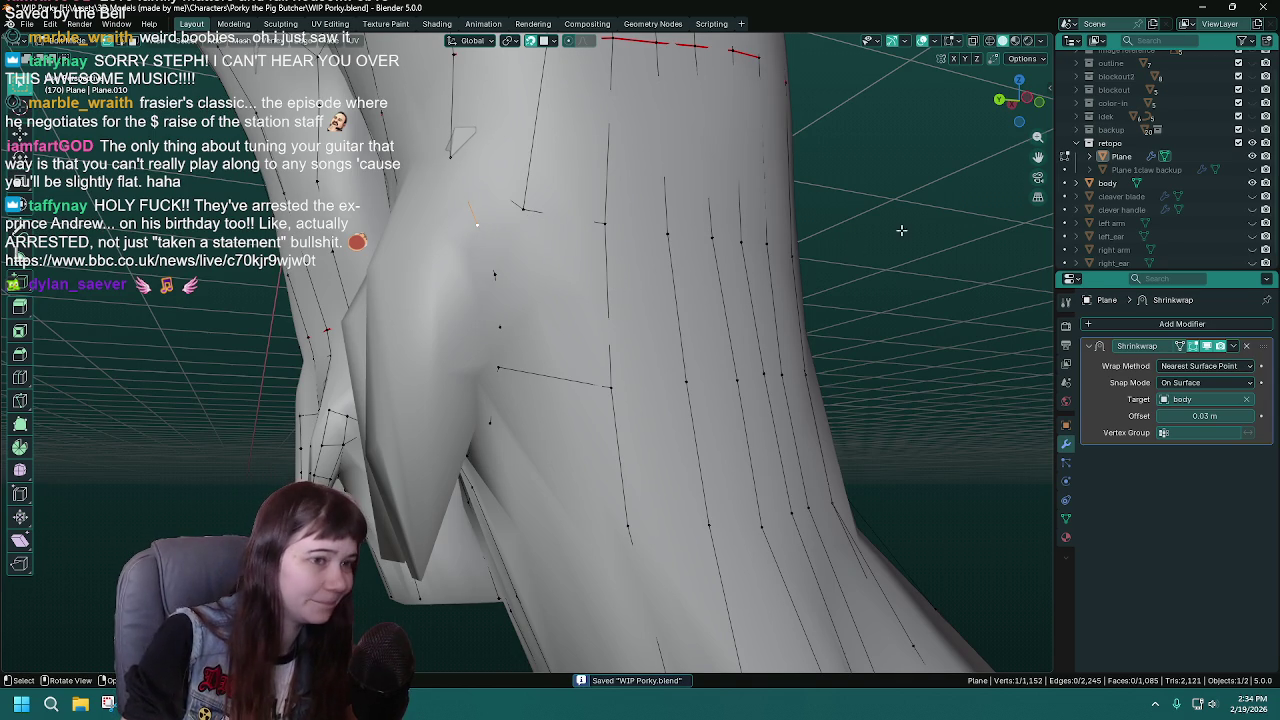
pyautogui.hotkey('alt', 'z')
pyautogui.hotkey('alt', 'z')
pyautogui.keyDown('shift'); pyautogui.click(487, 180); pyautogui.keyUp('shift')
pyautogui.keyDown('shift'); pyautogui.click(520, 209); pyautogui.keyUp('shift')
pyautogui.press('f')
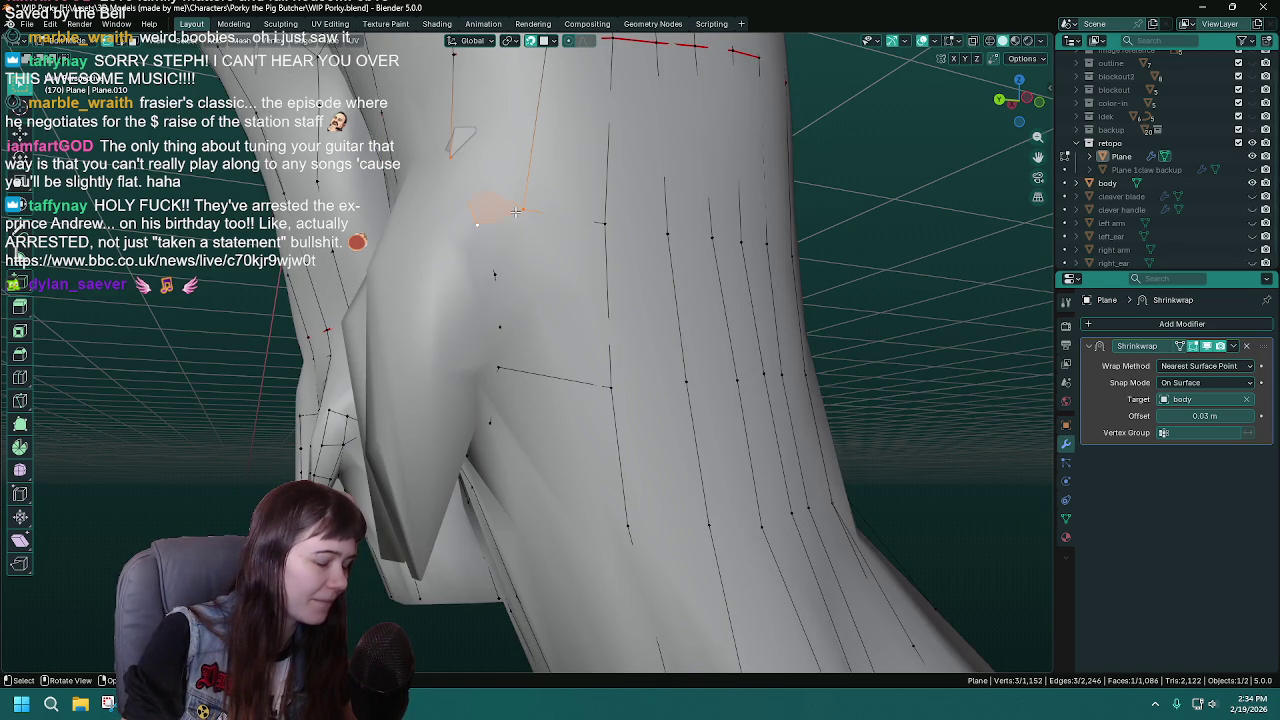
pyautogui.hotkey('ctrl', 's')
# - Turn toward the lower torso and select a strand's end vertex
pyautogui.moveTo(513, 225); pyautogui.dragTo(533, 207, button='middle')
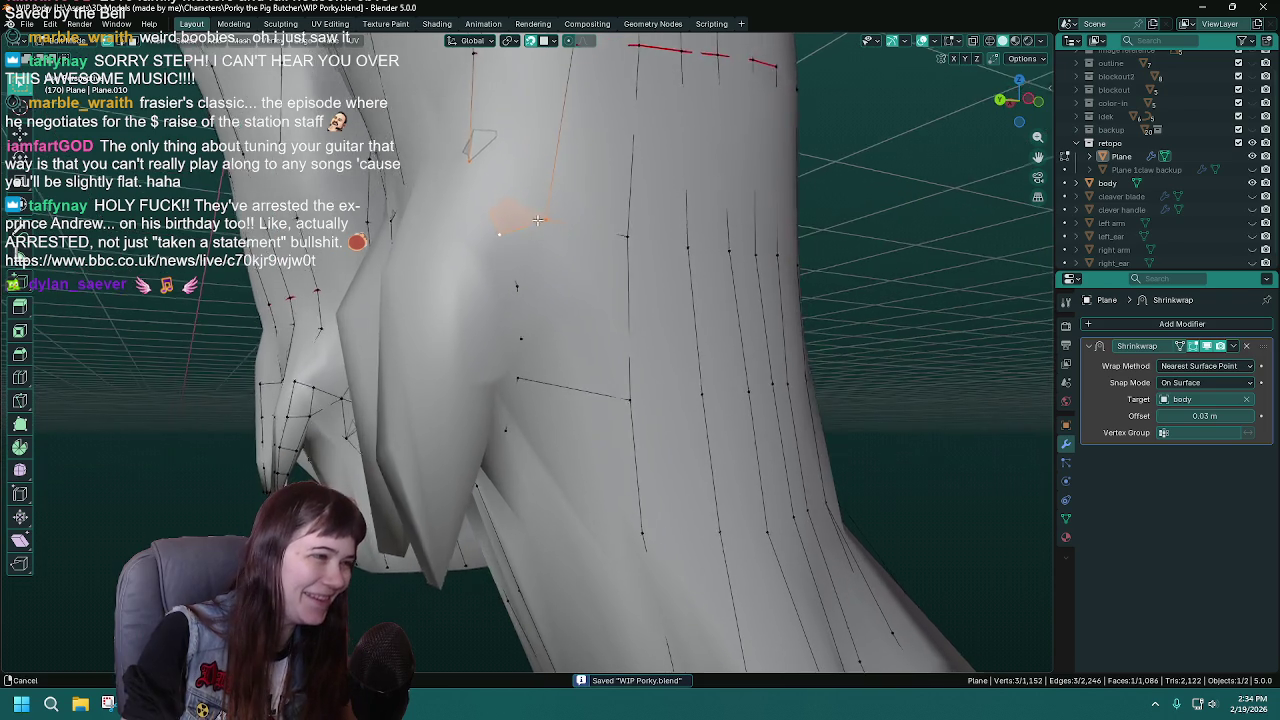
pyautogui.moveTo(527, 236)
pyautogui.mouseDown(button='middle')
pyautogui.moveTo(794, 289)
pyautogui.moveTo(618, 320)
pyautogui.moveTo(528, 323)
pyautogui.moveTo(699, 314)
pyautogui.moveTo(477, 301)
pyautogui.mouseUp(button='middle')
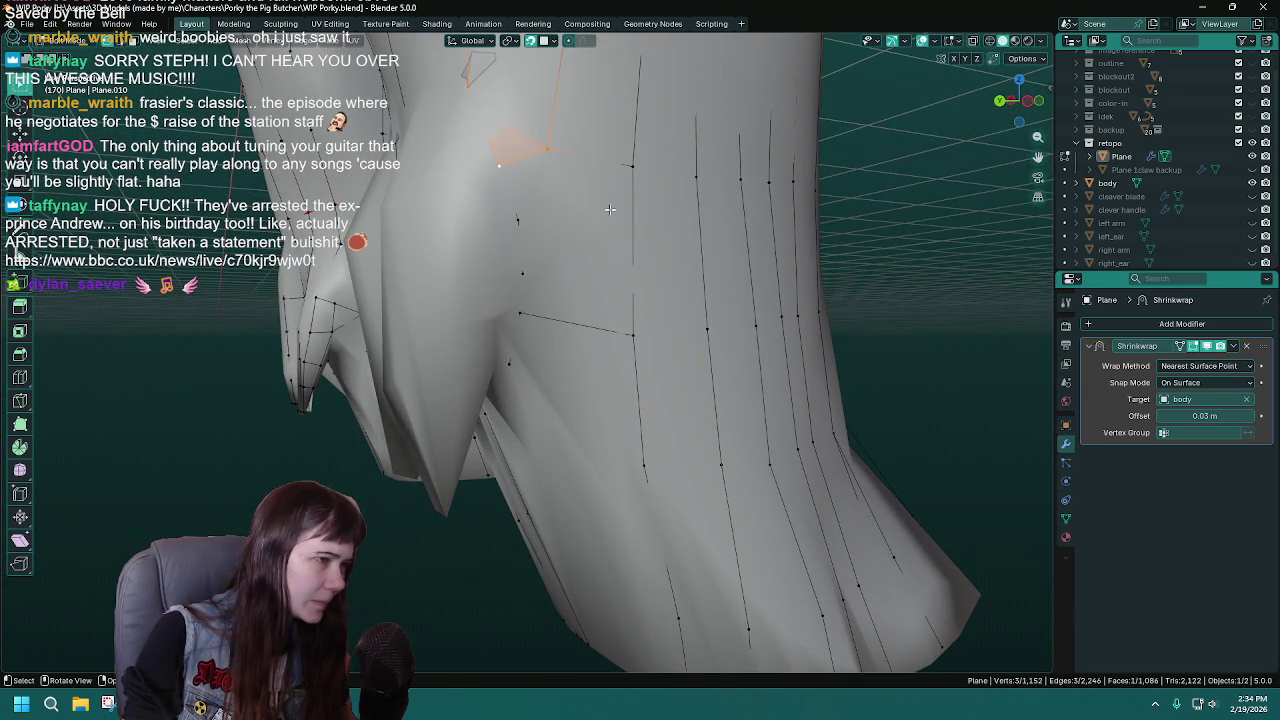
pyautogui.click(645, 333)
pyautogui.moveTo(645, 333)
pyautogui.mouseDown(button='middle')
pyautogui.moveTo(403, 362)
pyautogui.moveTo(655, 336)
pyautogui.moveTo(627, 398)
pyautogui.moveTo(567, 288)
pyautogui.mouseUp(button='middle')
# - Extrude one front strand down the torso with three new vertices reaching the hem
pyautogui.moveTo(549, 342); pyautogui.dragTo(563, 274, button='middle')
pyautogui.press('e')
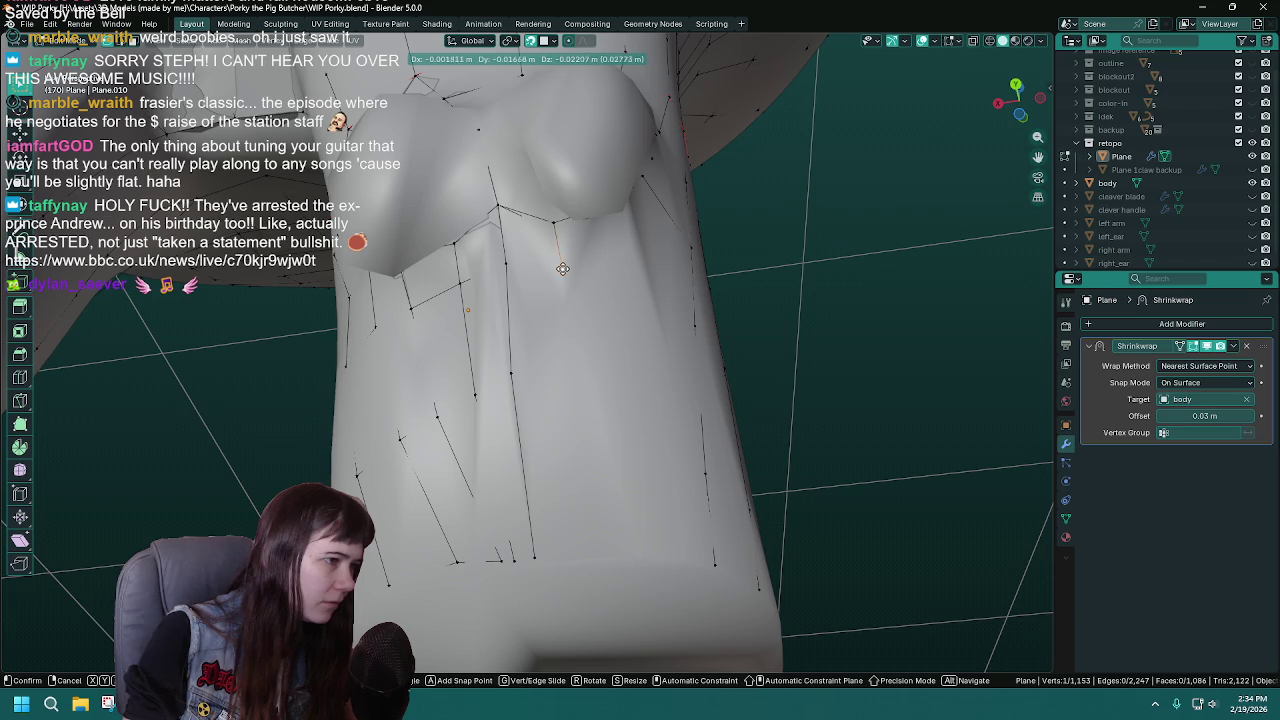
pyautogui.click(563, 268)
pyautogui.press('e')
pyautogui.click(571, 386)
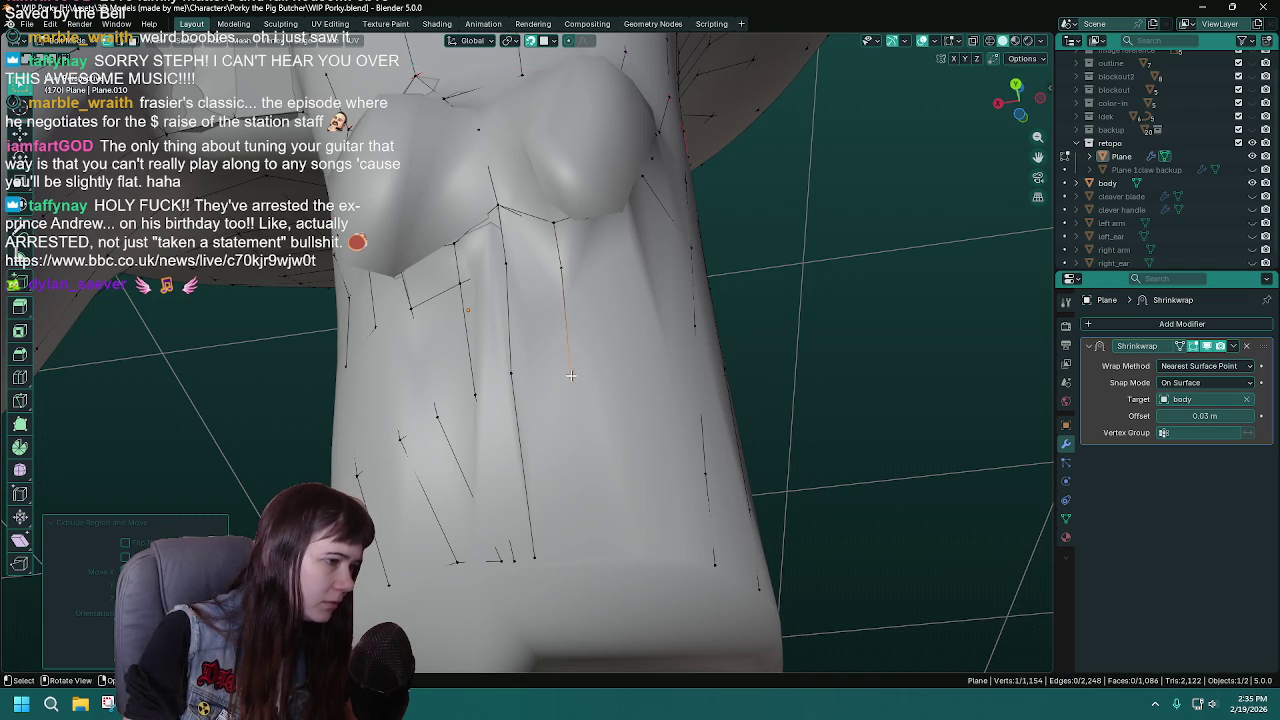
pyautogui.moveTo(571, 386); pyautogui.dragTo(582, 428, button='middle')
pyautogui.press('e')
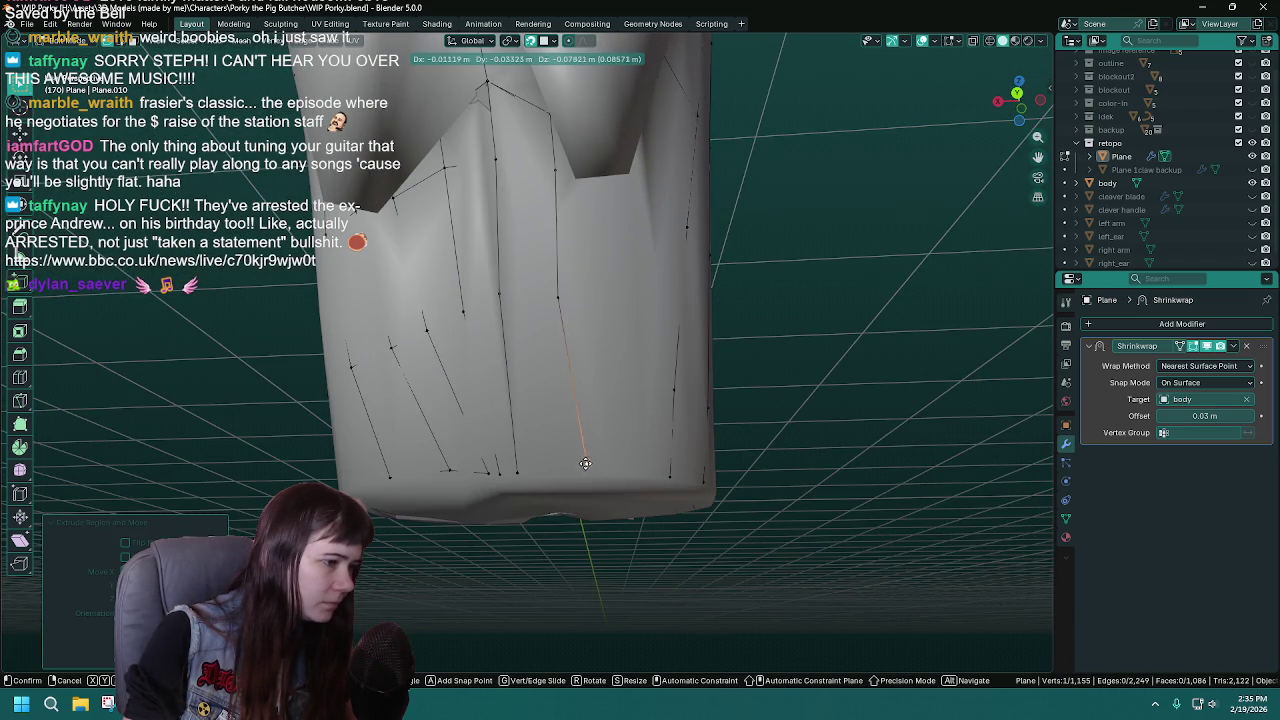
pyautogui.click(572, 474)
pyautogui.moveTo(572, 474)
pyautogui.mouseDown(button='middle')
pyautogui.moveTo(629, 372)
pyautogui.moveTo(604, 341)
pyautogui.mouseUp(button='middle')
pyautogui.hotkey('ctrl', 's')
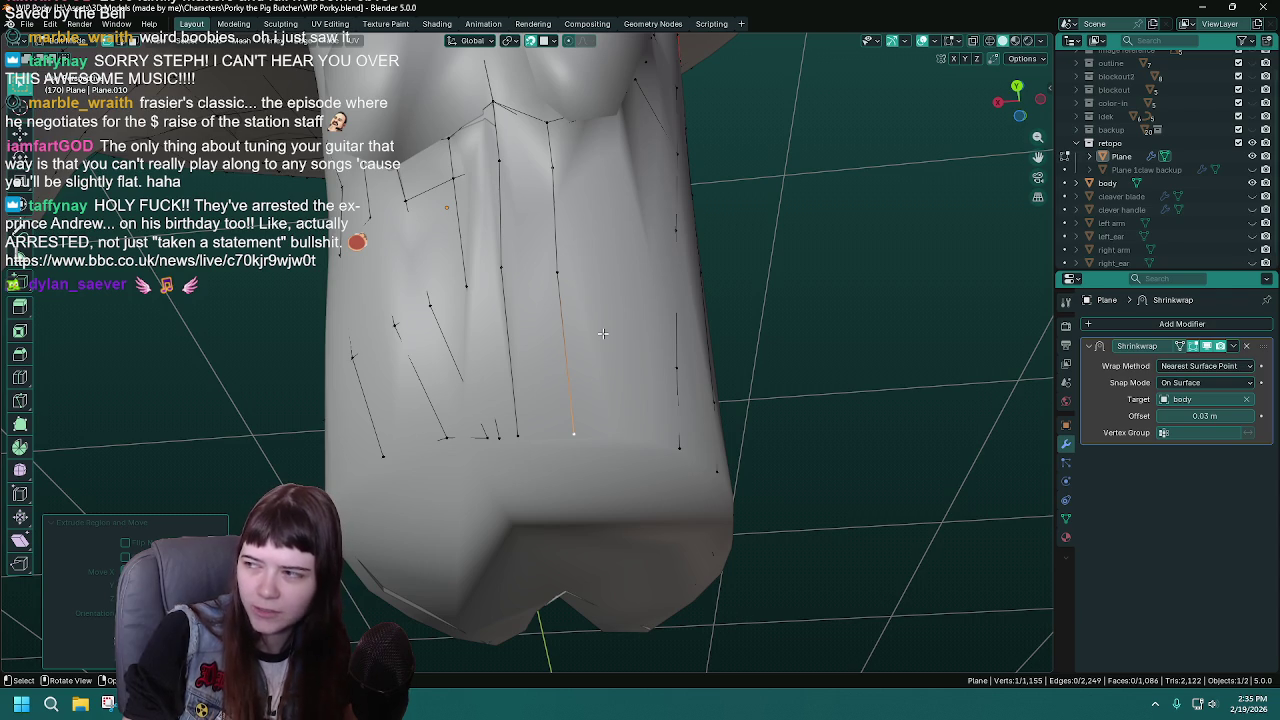
# - Extend a neighbouring strand down the torso with three more vertices ending near the hem
pyautogui.hotkey('ctrl', 's')
pyautogui.moveTo(603, 333)
pyautogui.mouseDown(button='middle')
pyautogui.moveTo(515, 151)
pyautogui.moveTo(510, 223)
pyautogui.mouseUp(button='middle')
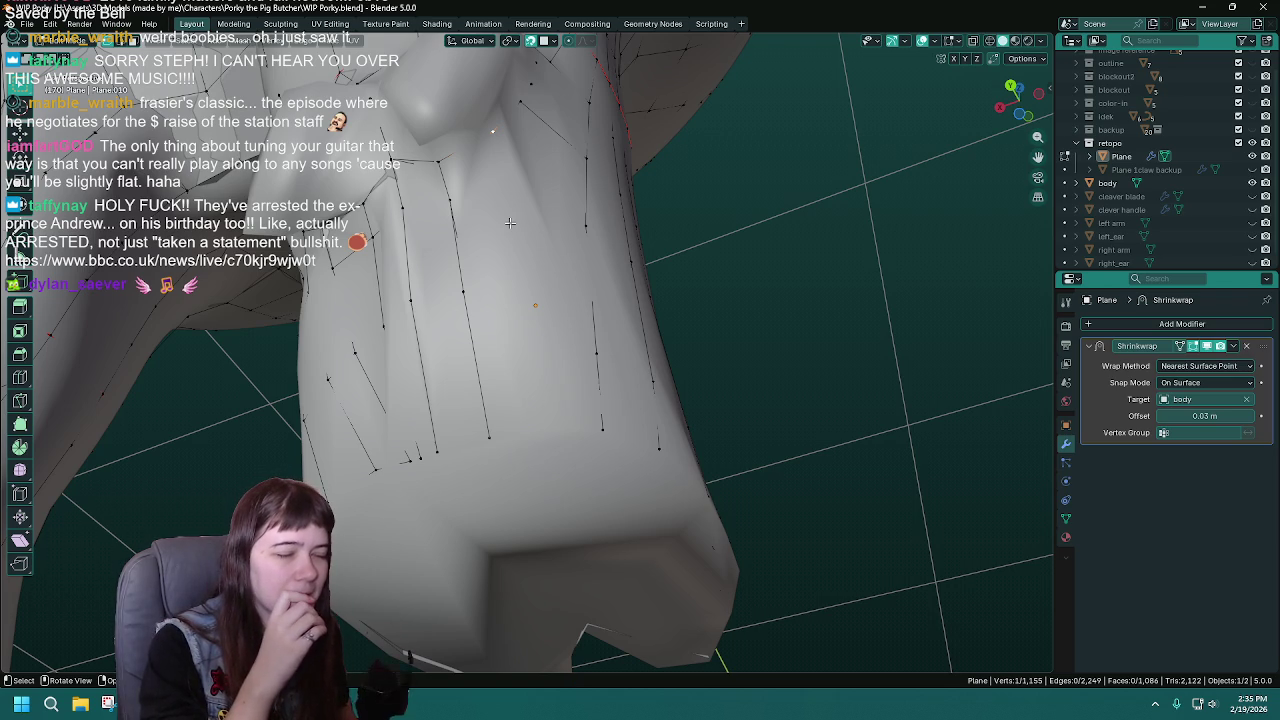
pyautogui.hotkey('ctrl', 's')
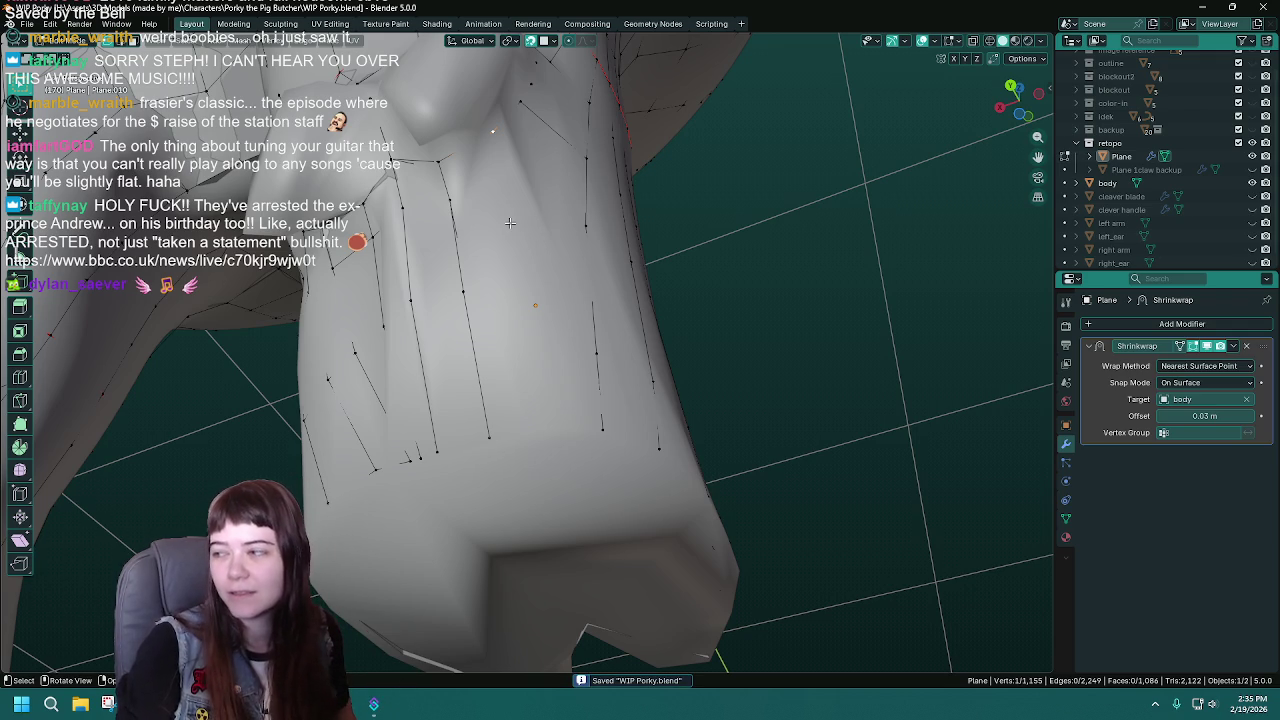
pyautogui.moveTo(510, 222); pyautogui.dragTo(519, 184, button='middle')
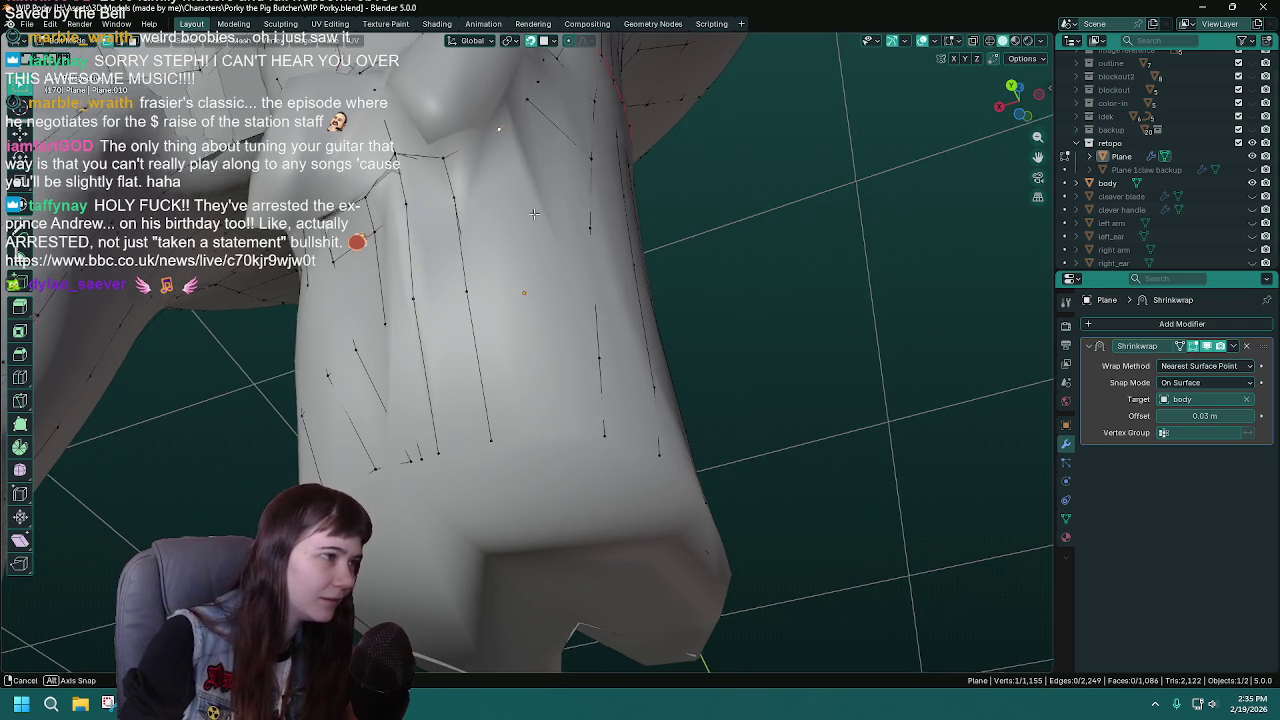
pyautogui.press('e')
pyautogui.click(517, 189)
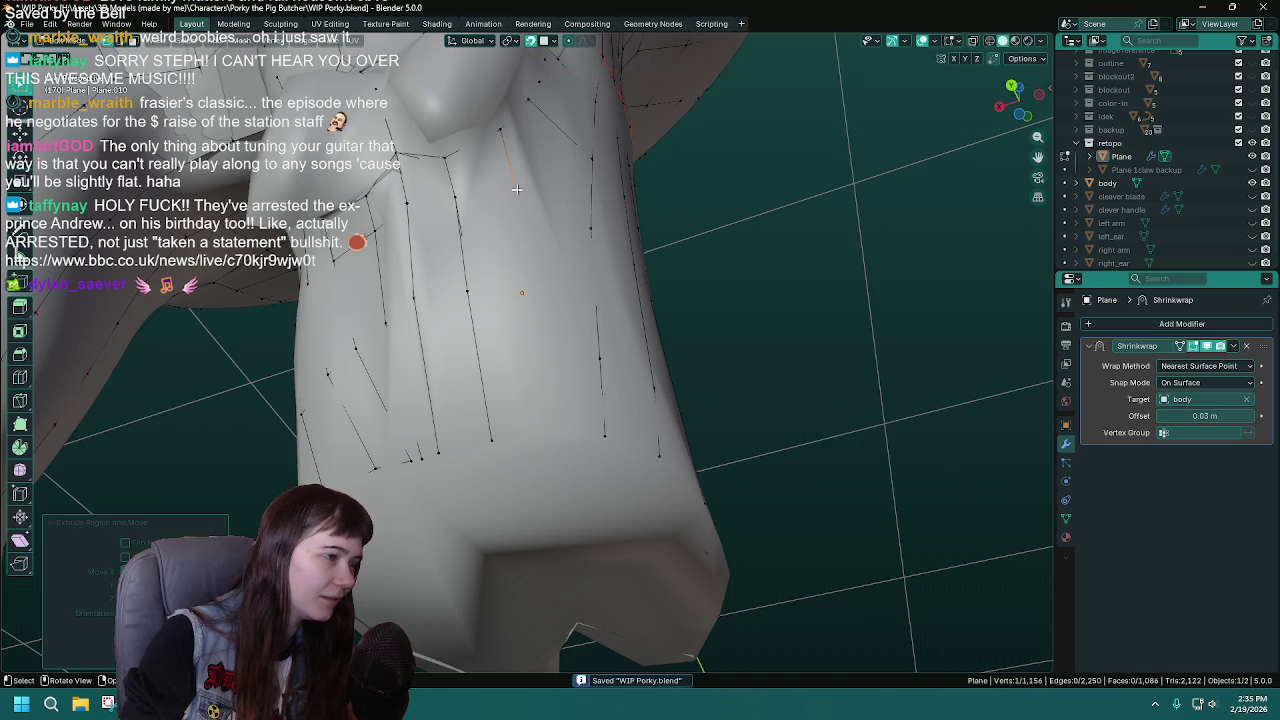
pyautogui.press('e')
pyautogui.click(532, 291)
pyautogui.press('e')
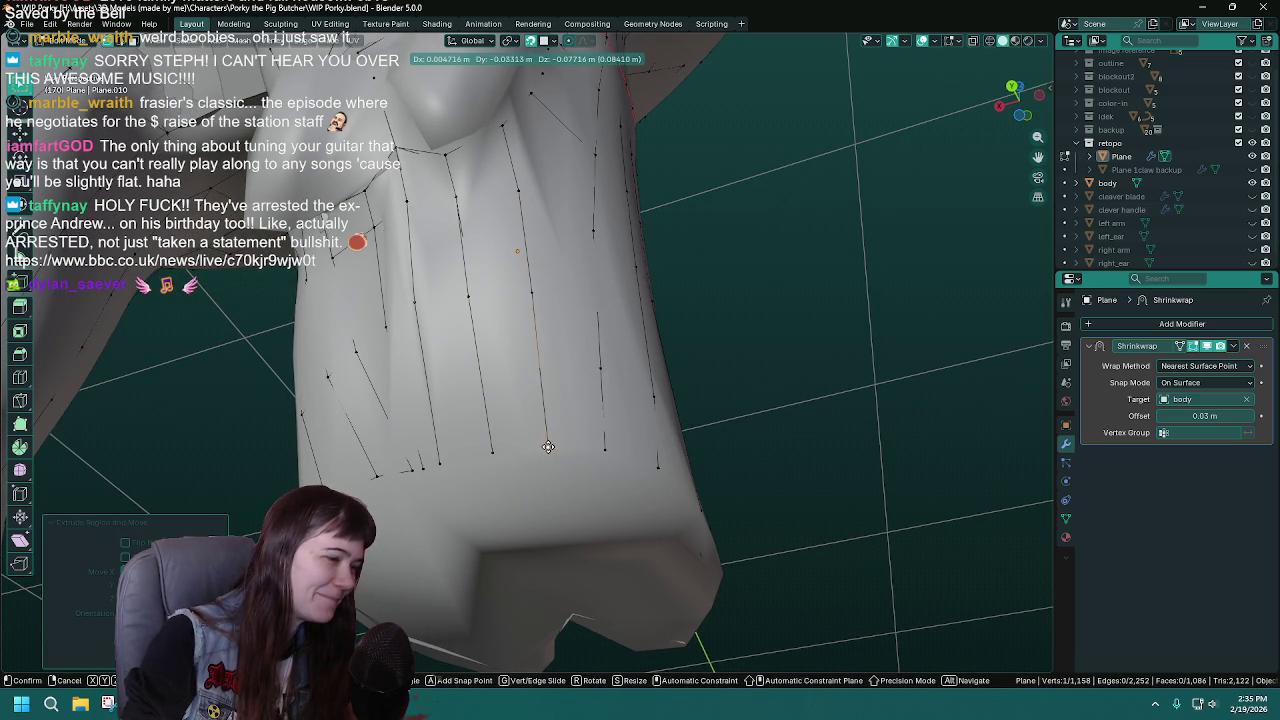
pyautogui.click(548, 446)
pyautogui.moveTo(548, 446); pyautogui.dragTo(623, 408, button='middle')
pyautogui.hotkey('ctrl', 's')
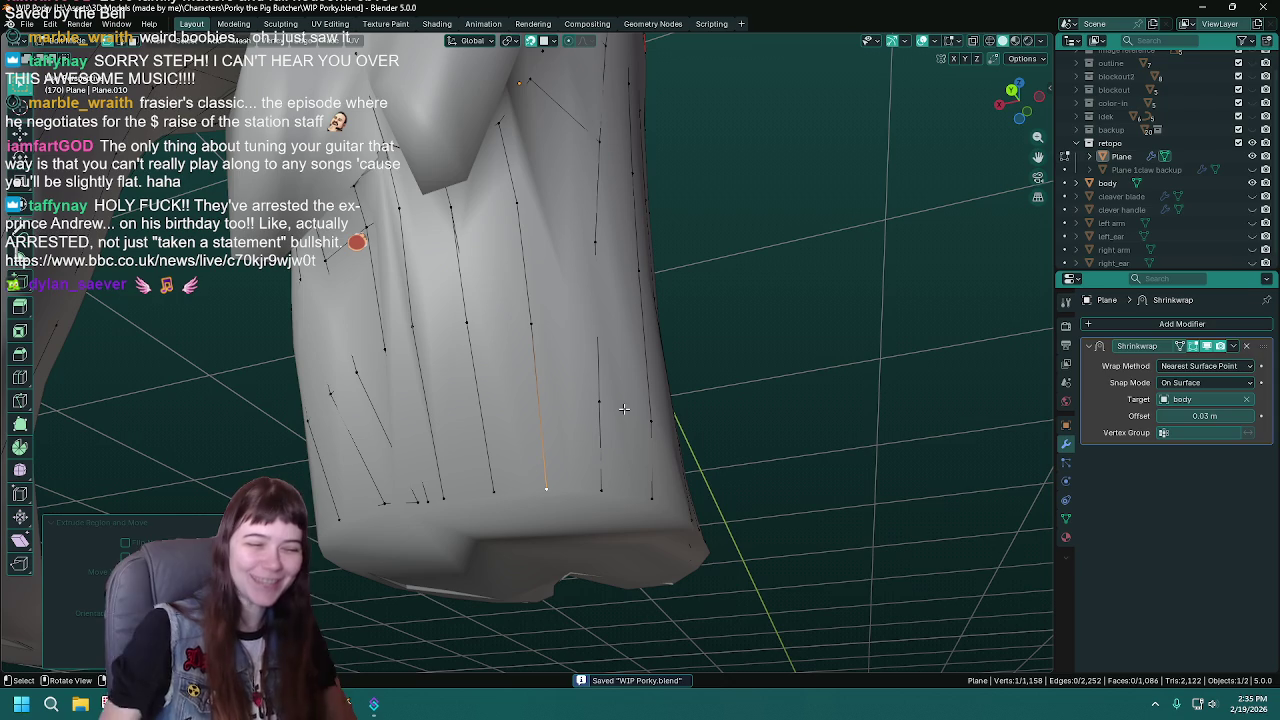
# - Select paths of strand vertices below the chest and fill a face between them
pyautogui.moveTo(623, 408)
pyautogui.mouseDown(button='middle')
pyautogui.moveTo(566, 341)
pyautogui.moveTo(601, 309)
pyautogui.mouseUp(button='middle')
pyautogui.click(499, 177)
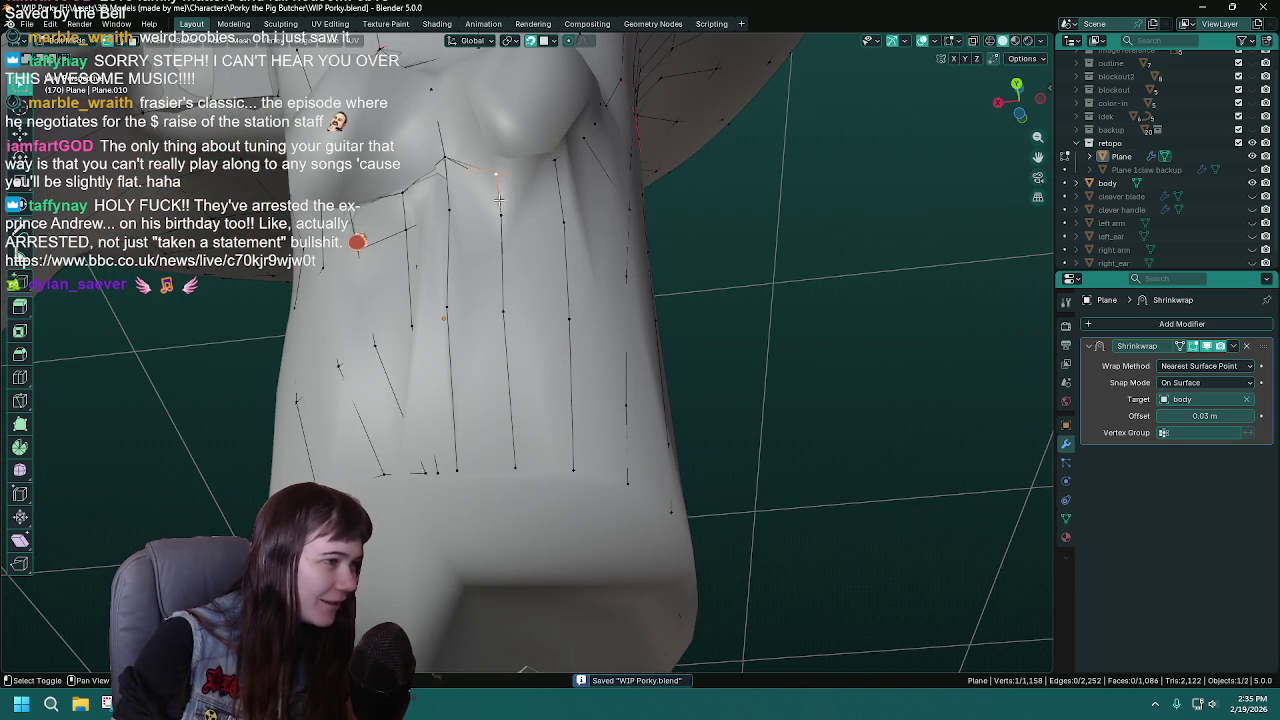
pyautogui.click(496, 215)
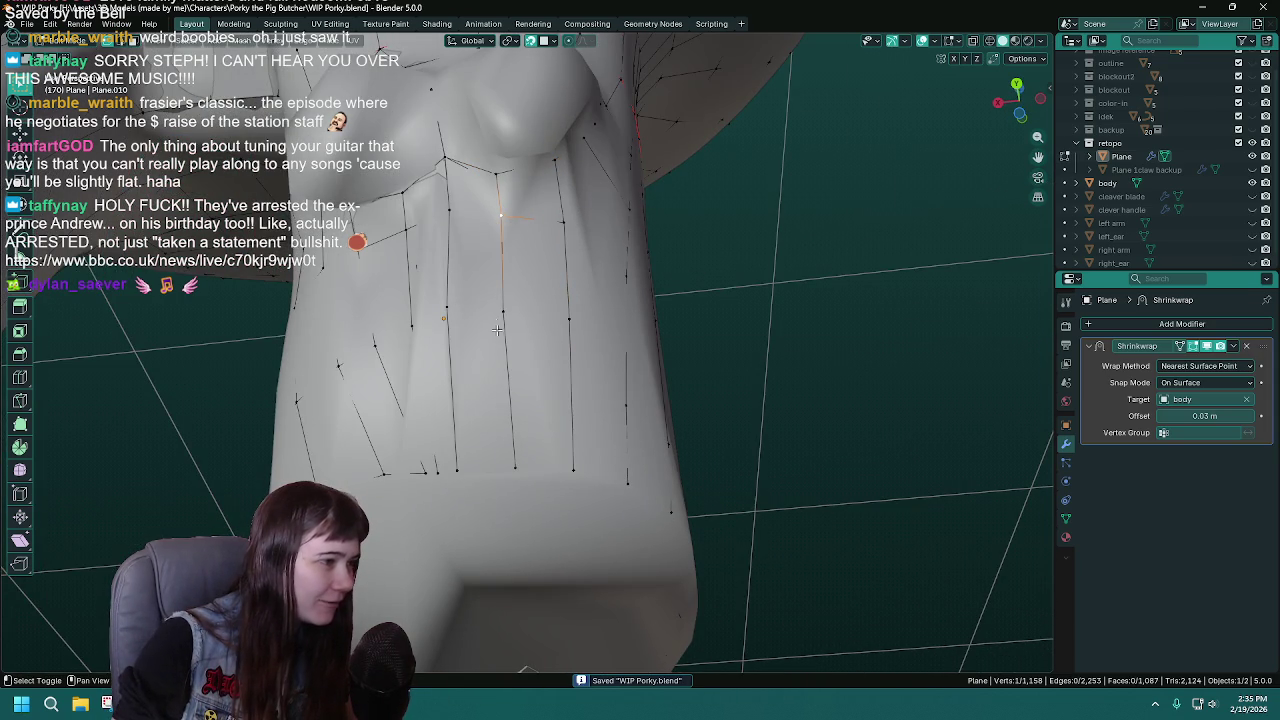
pyautogui.click(505, 310)
pyautogui.keyDown('shift'); pyautogui.click(515, 468); pyautogui.keyUp('shift')
pyautogui.moveTo(591, 340); pyautogui.dragTo(501, 319, button='middle')
pyautogui.hotkey('ctrl', 's')
pyautogui.click(546, 318)
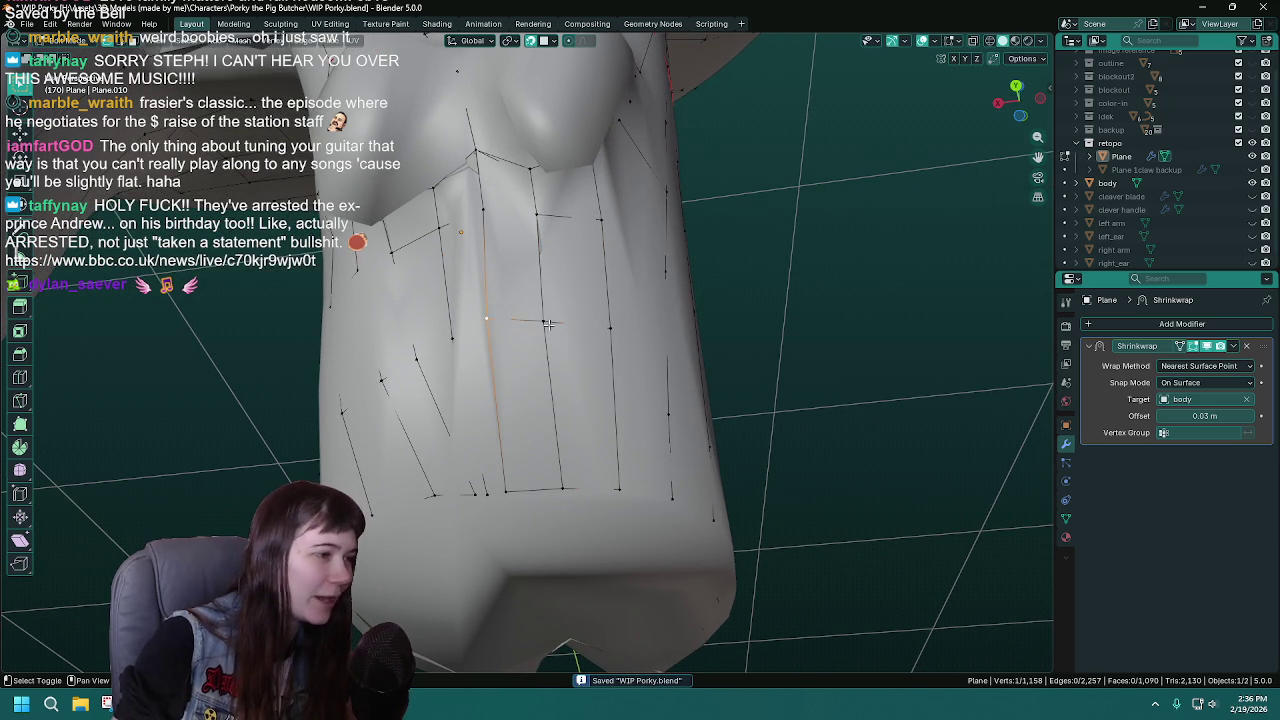
pyautogui.keyDown('ctrl'); pyautogui.click(523, 212); pyautogui.keyUp('ctrl')
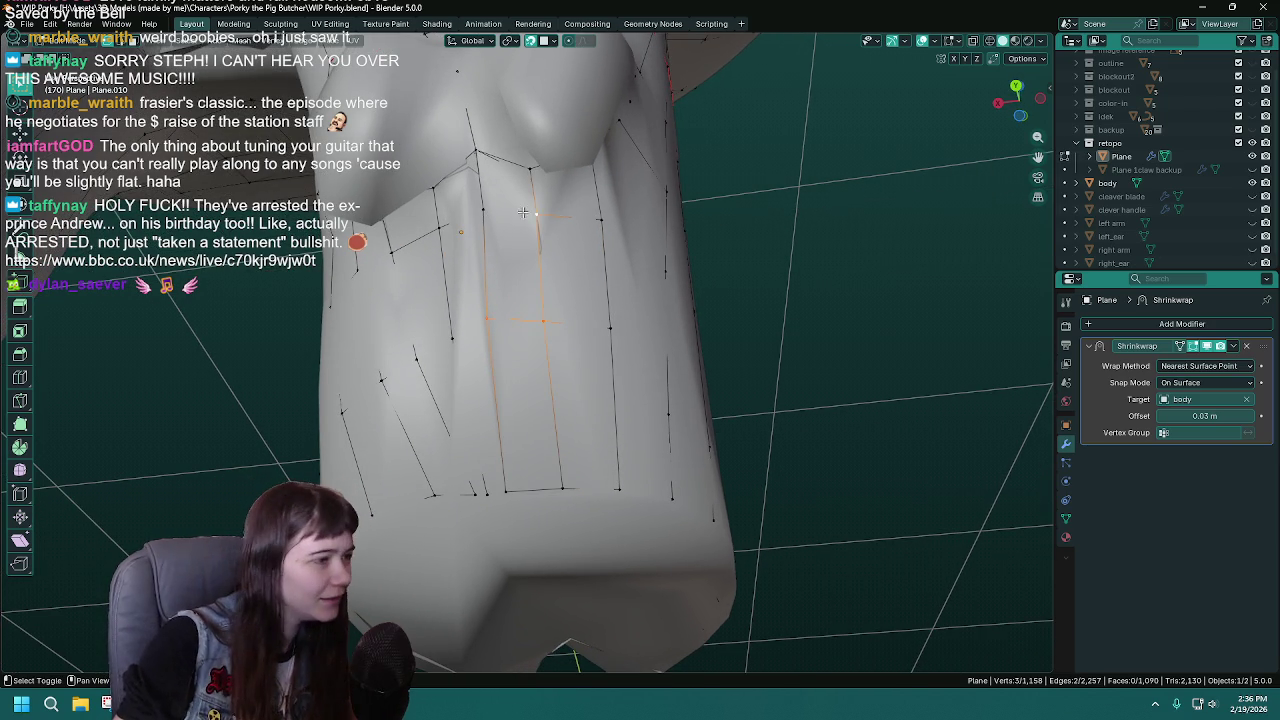
pyautogui.press('f')
pyautogui.click(483, 210)
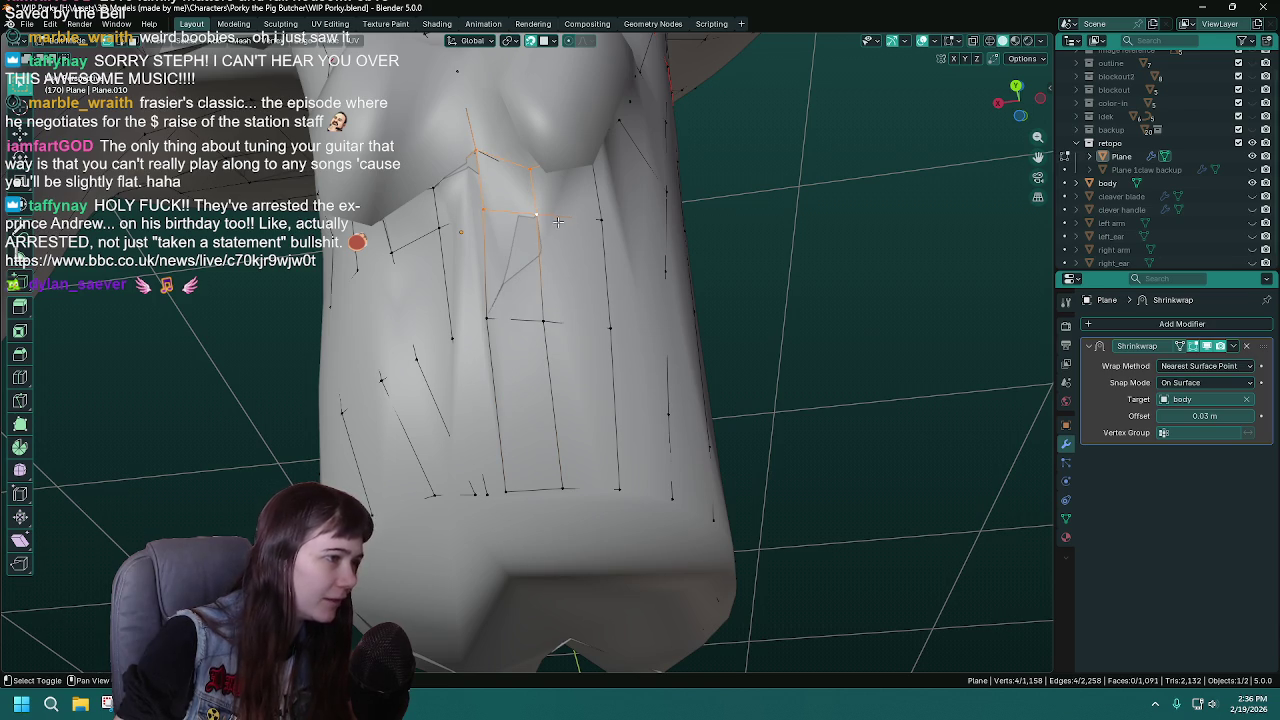
pyautogui.moveTo(597, 220); pyautogui.dragTo(767, 240, button='middle')
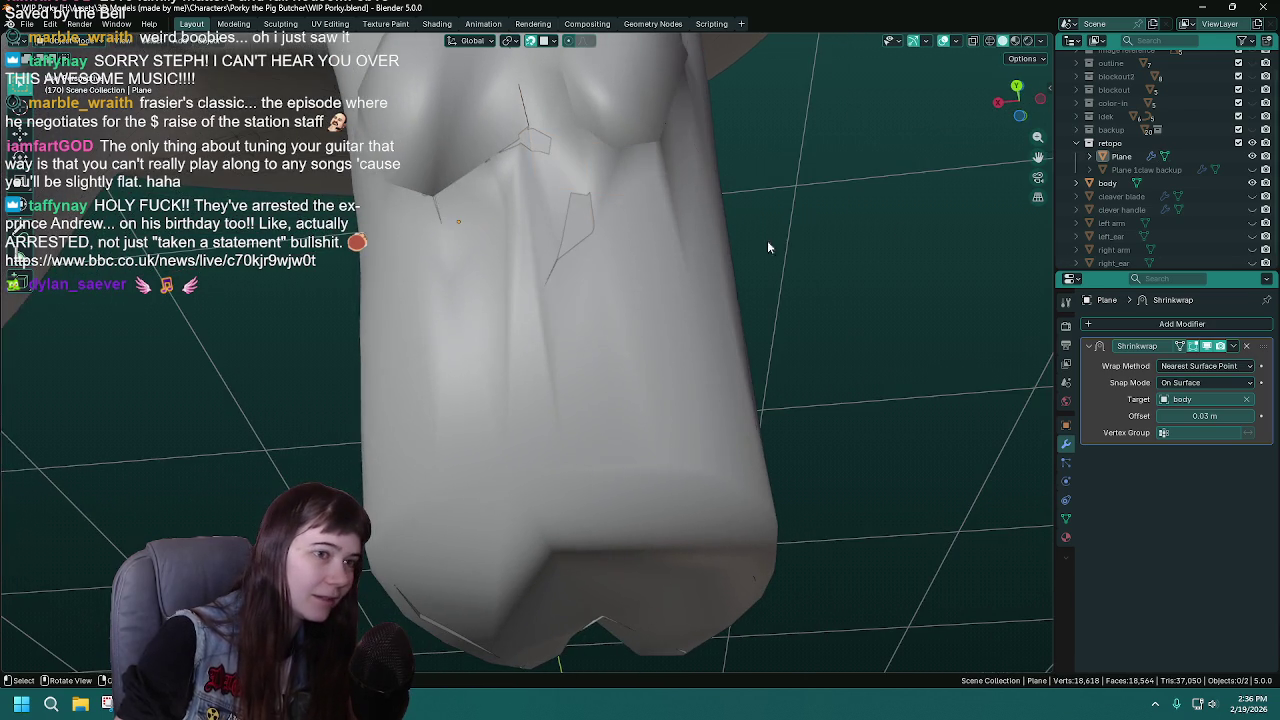
# - Toggle body and Plane visibility to inspect the strands, then add a second chest vertex and save
pyautogui.click(1252, 183)
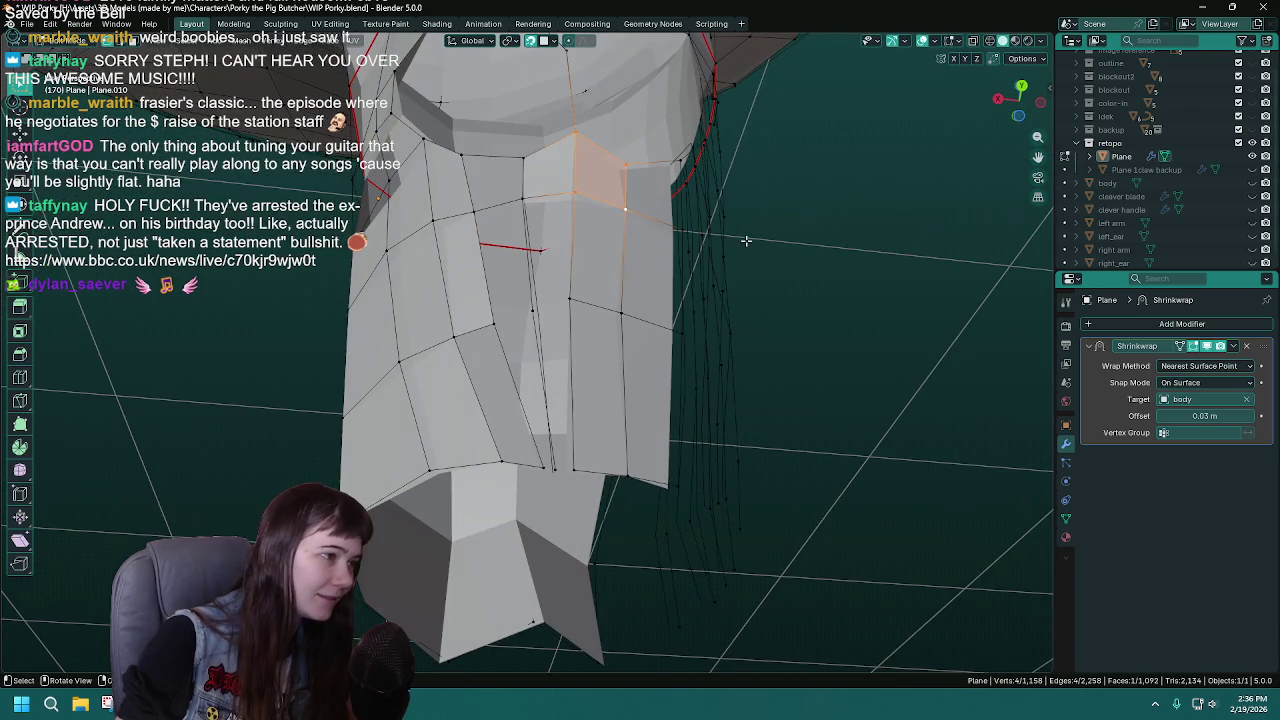
pyautogui.click(1252, 156)
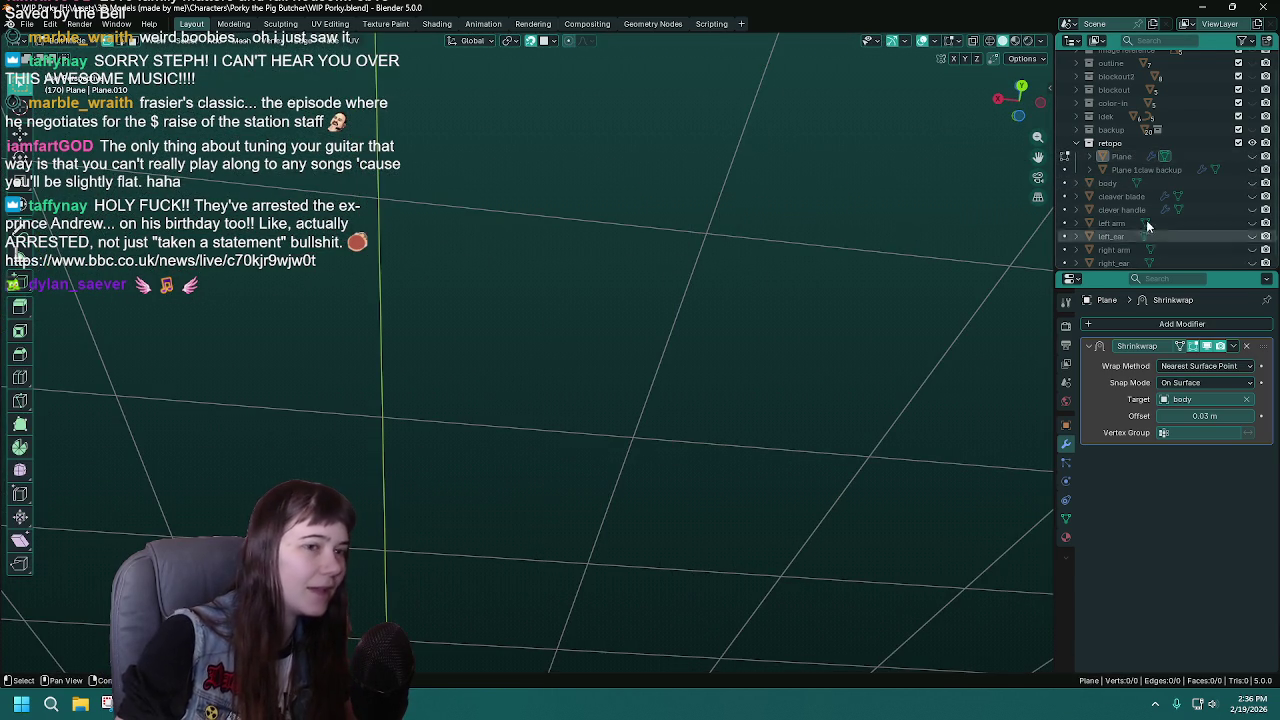
pyautogui.click(1252, 156)
pyautogui.click(1252, 183)
pyautogui.keyDown('shift'); pyautogui.click(562, 203); pyautogui.keyUp('shift')
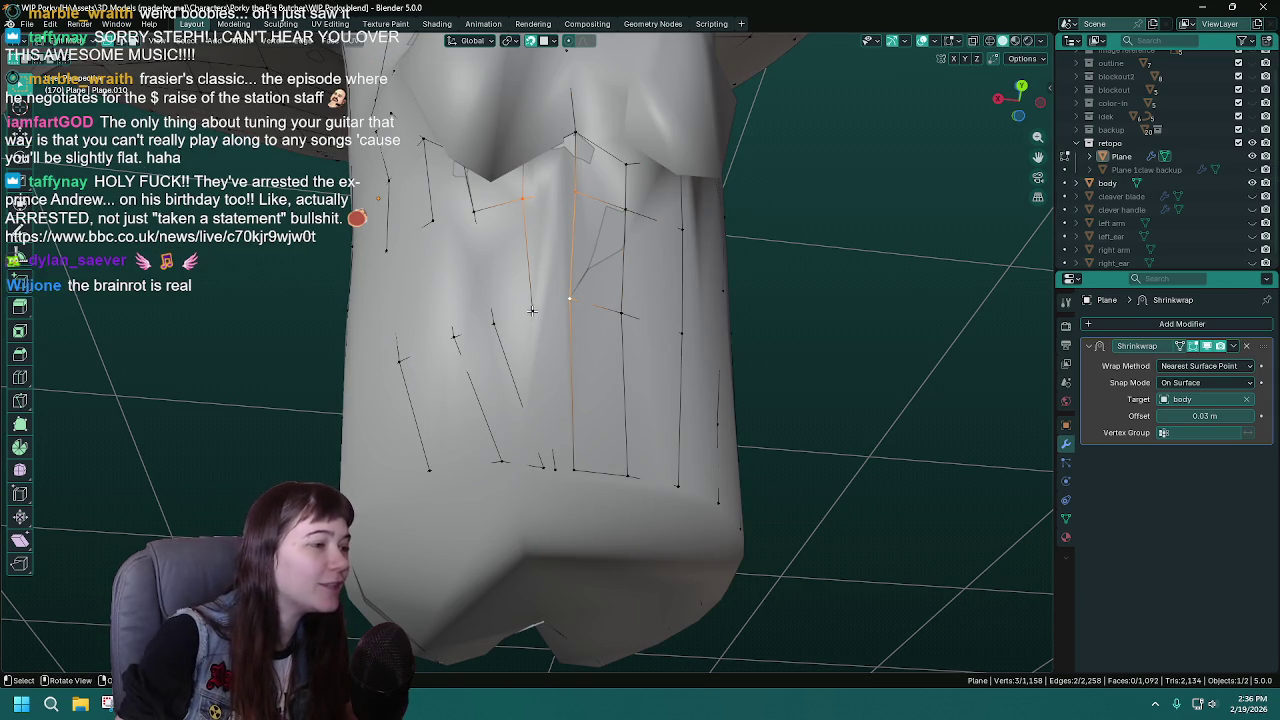
pyautogui.moveTo(747, 305); pyautogui.dragTo(744, 308, button='middle')
pyautogui.hotkey('ctrl', 's')
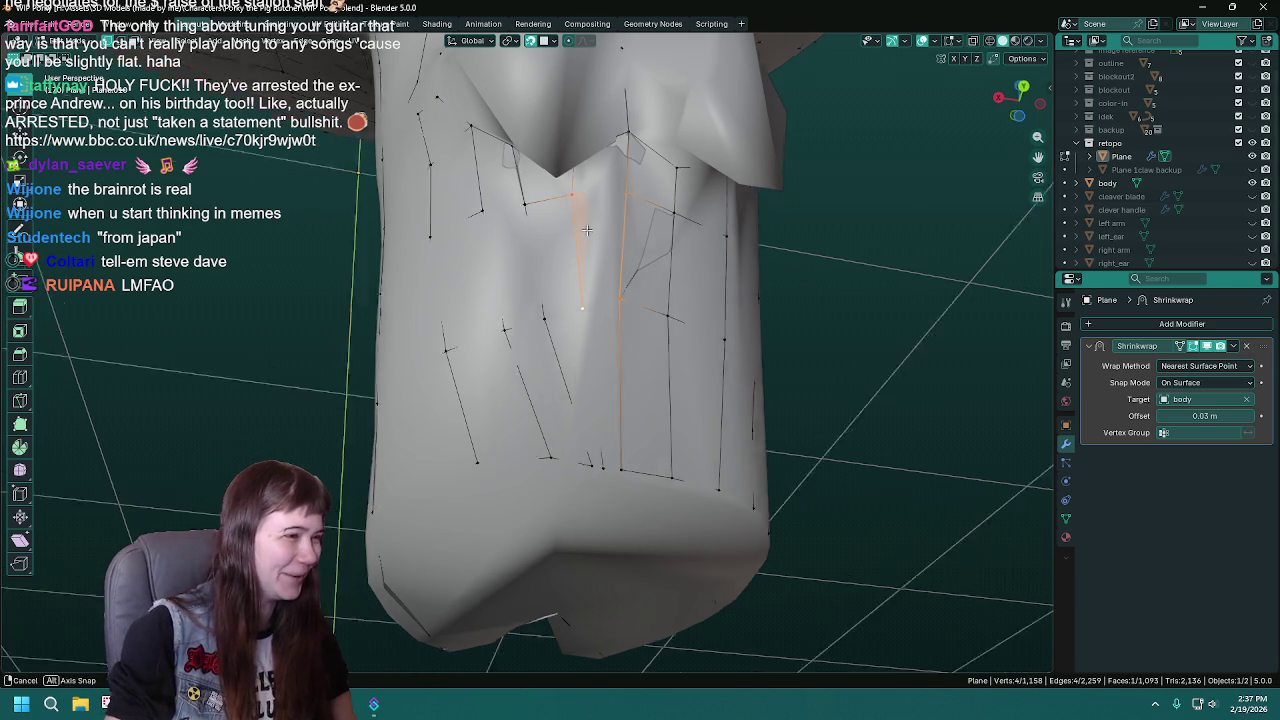
# - With the body hidden, select the edges bordering the upper-chest gap and fill a quad there
pyautogui.hotkey('ctrl', 's')
pyautogui.click(1251, 184)
pyautogui.moveTo(560, 300); pyautogui.dragTo(586, 287, button='middle')
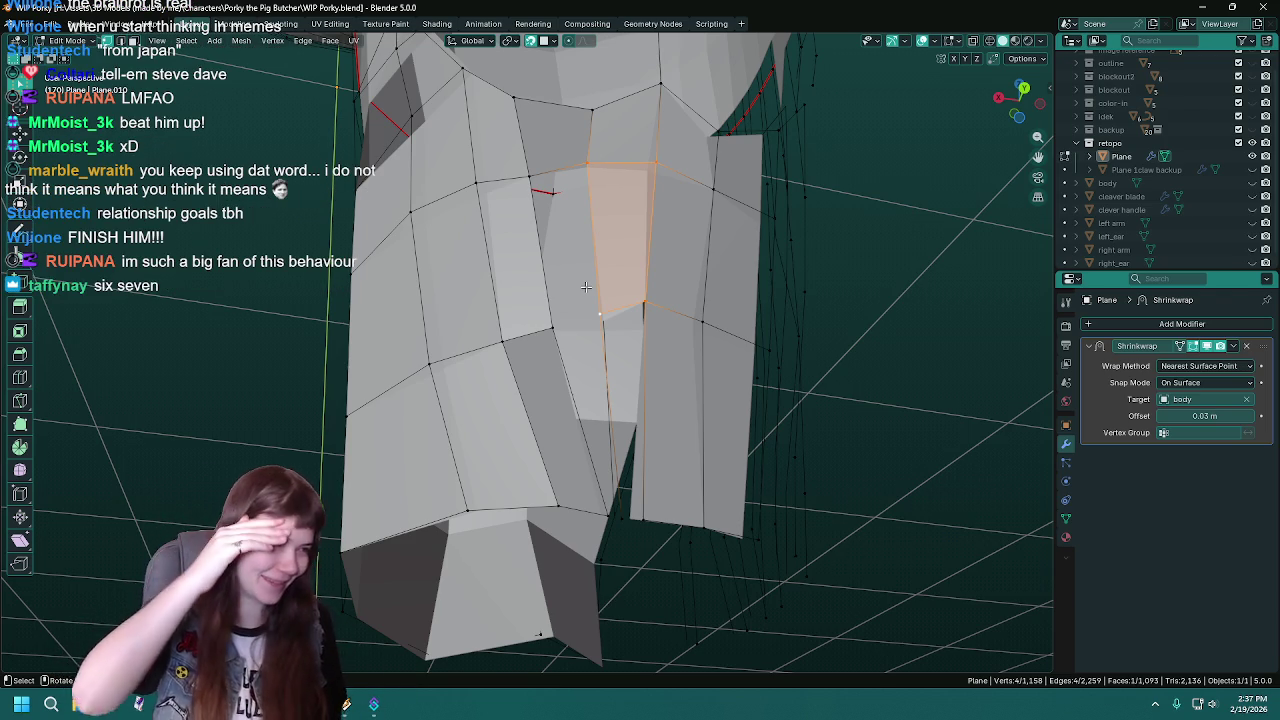
pyautogui.click(594, 225)
pyautogui.hotkey('ctrl', 's')
pyautogui.keyDown('shift'); pyautogui.click(551, 318); pyautogui.keyUp('shift')
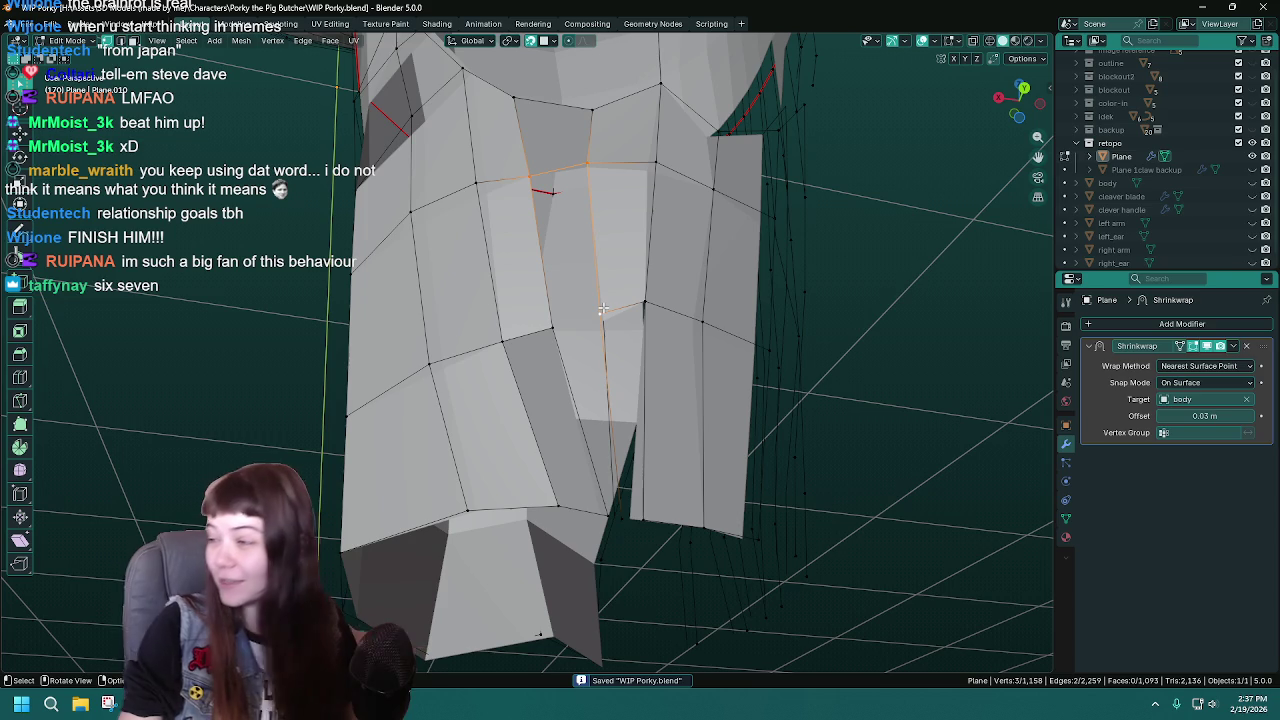
pyautogui.press('f')
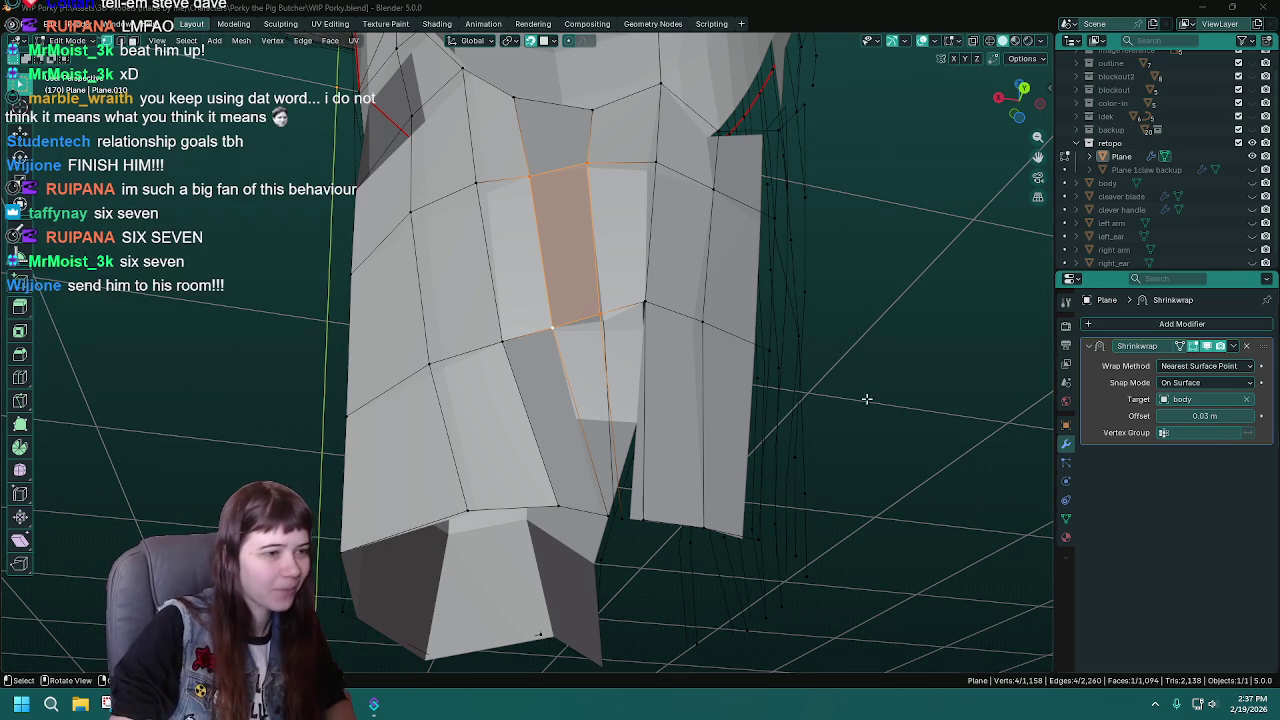
pyautogui.moveTo(866, 397); pyautogui.dragTo(777, 400, button='middle')
pyautogui.hotkey('ctrl', 's')
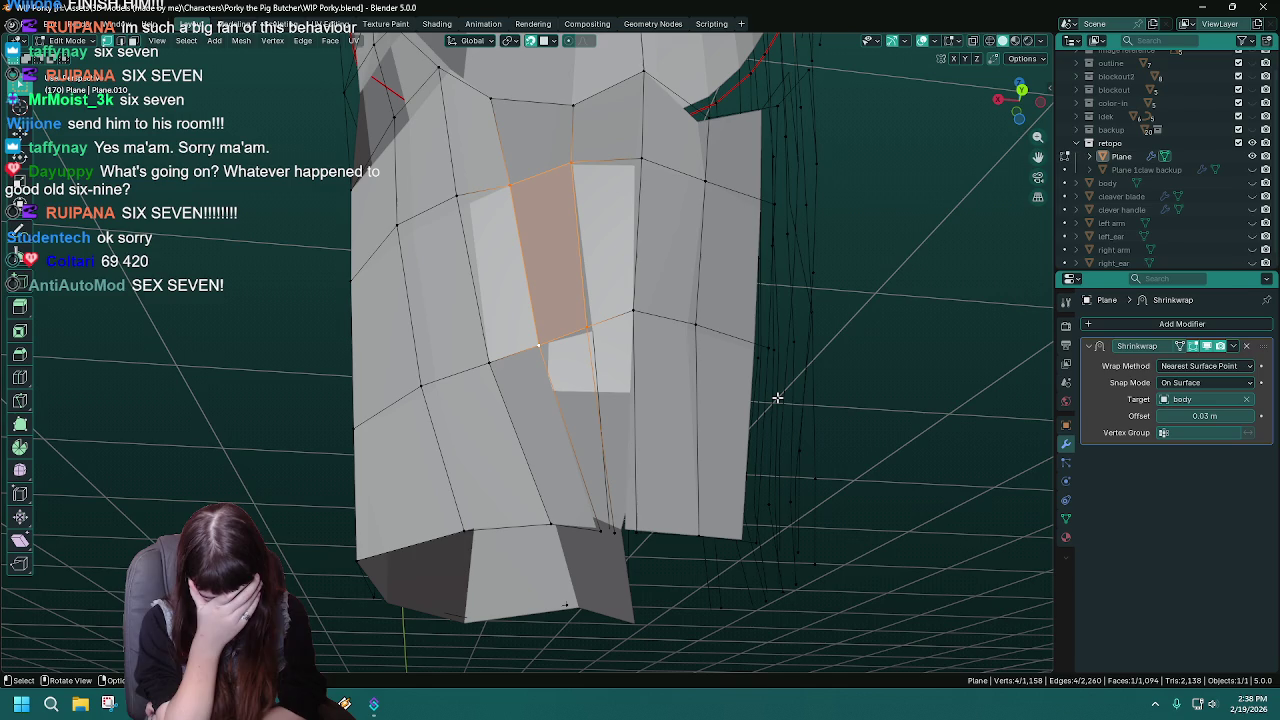
pyautogui.moveTo(480, 374)
pyautogui.mouseDown(button='middle')
pyautogui.moveTo(469, 372)
pyautogui.moveTo(478, 378)
pyautogui.mouseUp(button='middle')
pyautogui.hotkey('ctrl', 's')
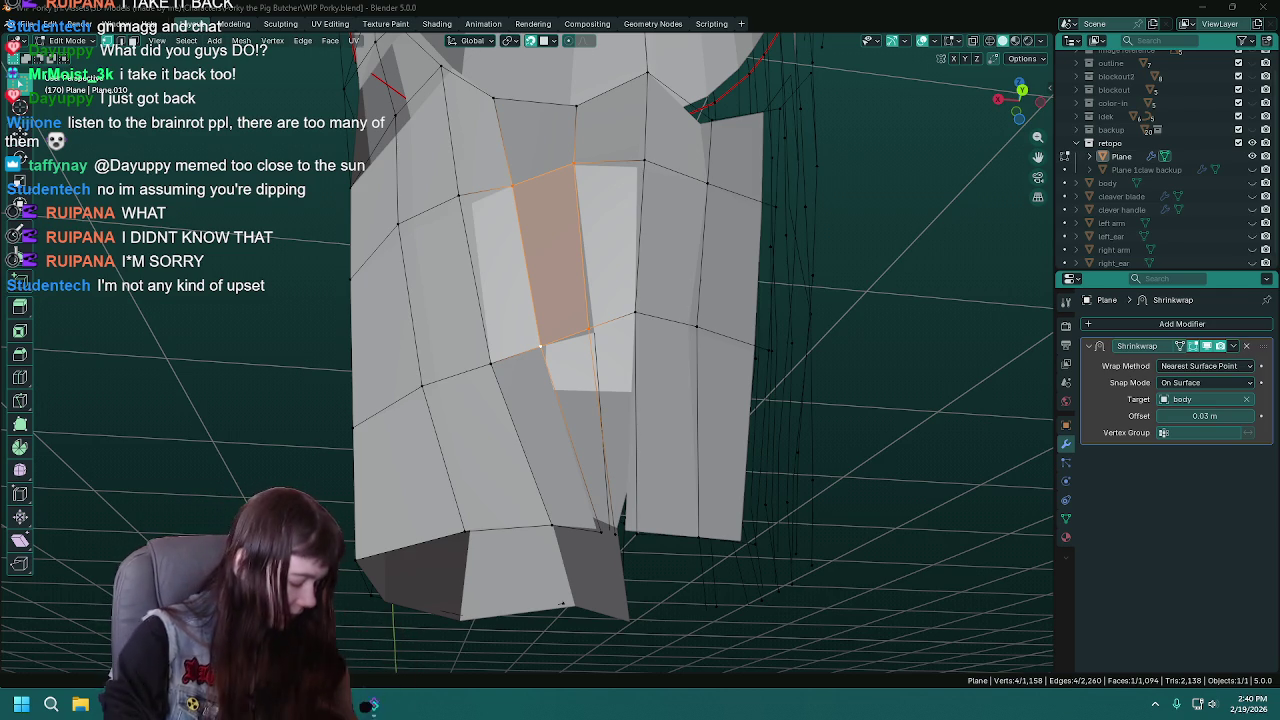
# - Reposition a bottom vertex on the body and fill the first lower-centre quad from four vertices
pyautogui.click(1252, 183)
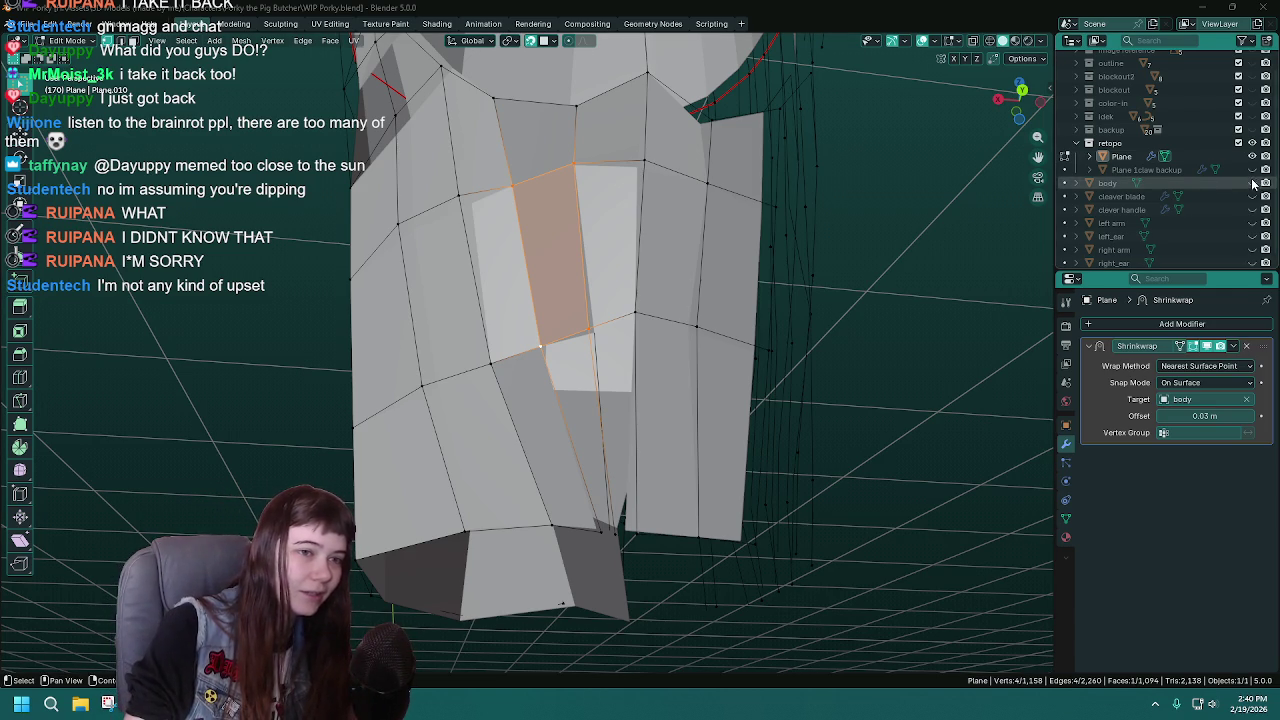
pyautogui.click(598, 540)
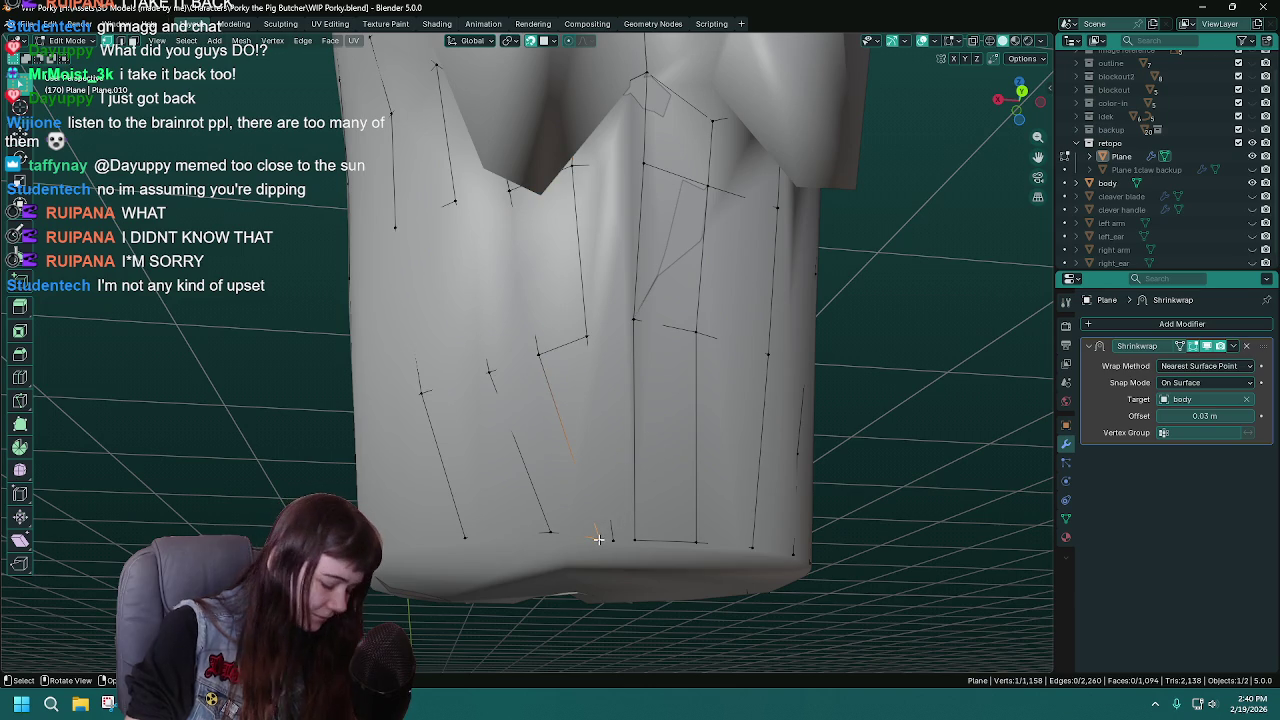
pyautogui.press('g')
pyautogui.click(583, 534)
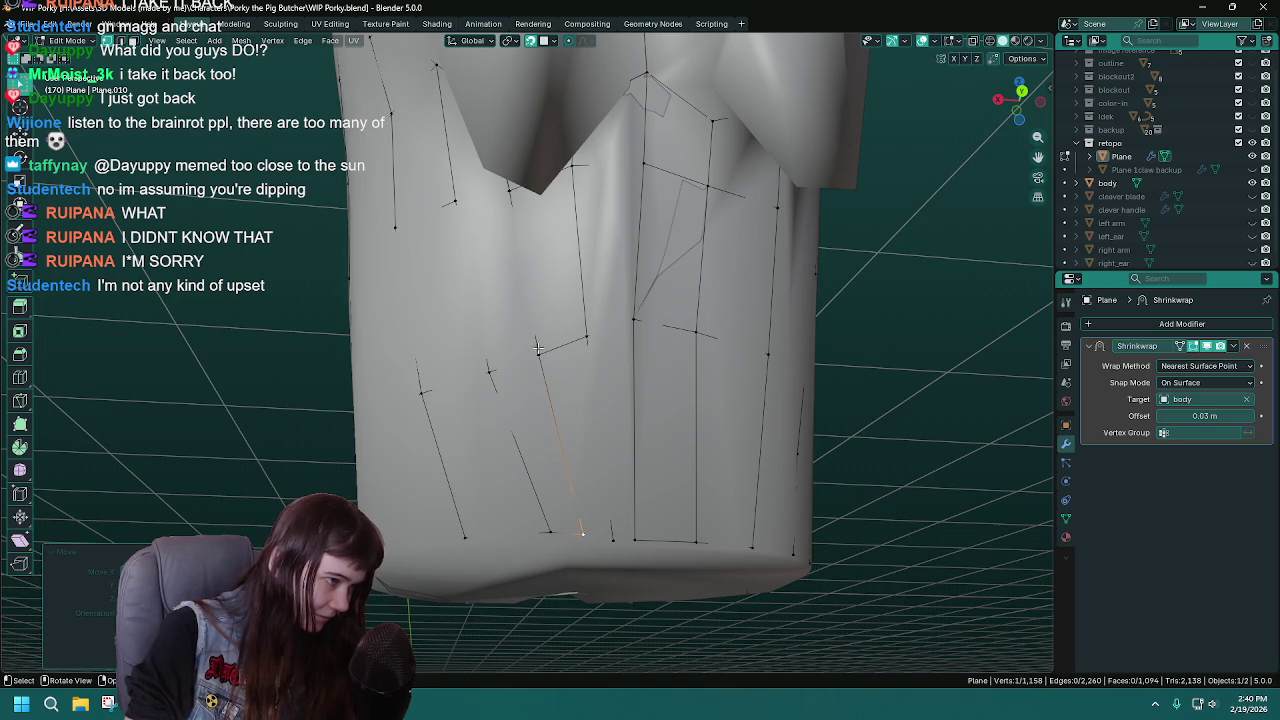
pyautogui.keyDown('shift'); pyautogui.click(612, 538); pyautogui.keyUp('shift')
pyautogui.press('f')
pyautogui.click(1252, 183)
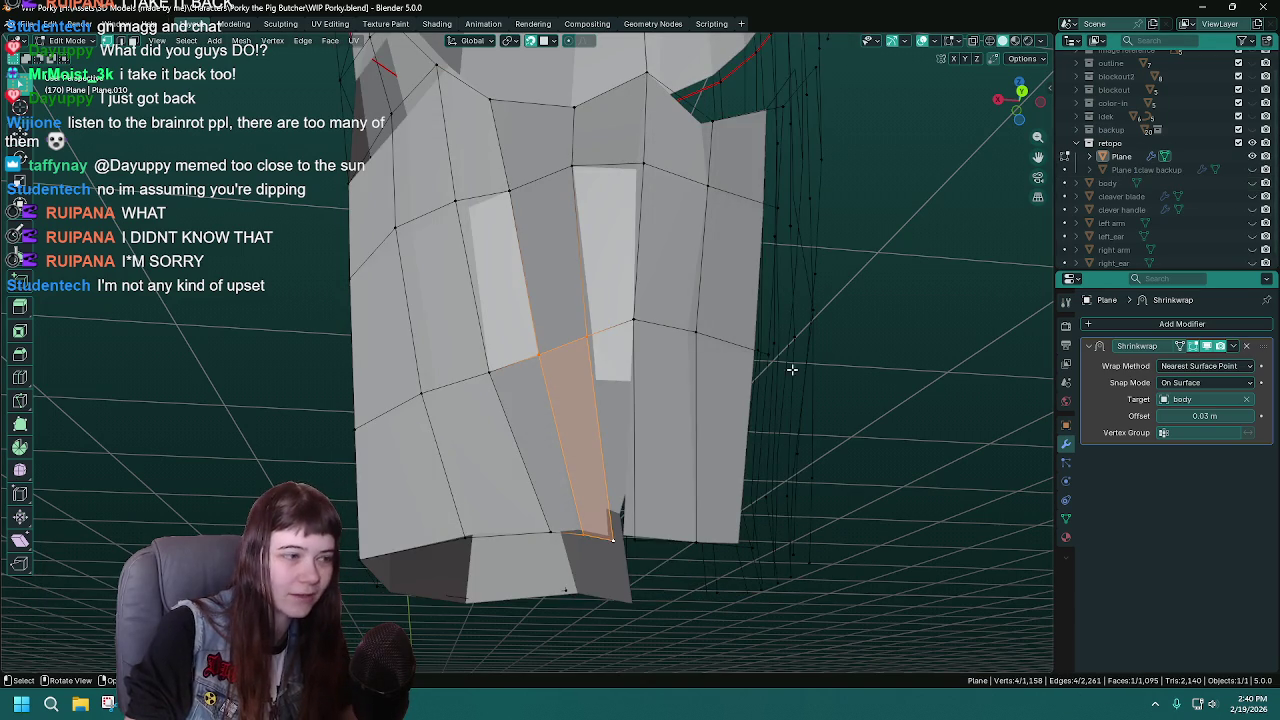
pyautogui.hotkey('ctrl', 's')
# - Fill the second lower-centre quad and nudge its bottom vertex onto the body surface
pyautogui.click(633, 320)
pyautogui.keyDown('shift'); pyautogui.click(612, 538); pyautogui.keyUp('shift')
pyautogui.keyDown('shift'); pyautogui.click(634, 538); pyautogui.keyUp('shift')
pyautogui.press('f')
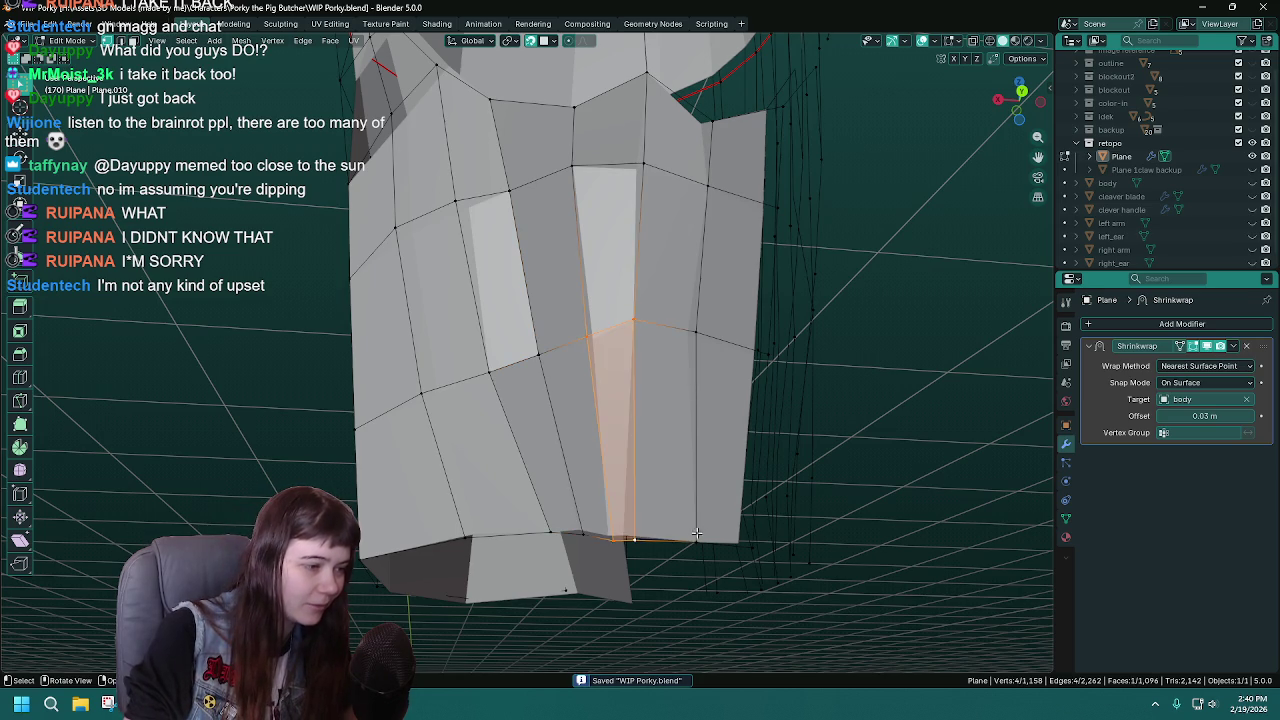
pyautogui.moveTo(636, 537); pyautogui.dragTo(620, 530, button='middle')
pyautogui.click(1252, 183)
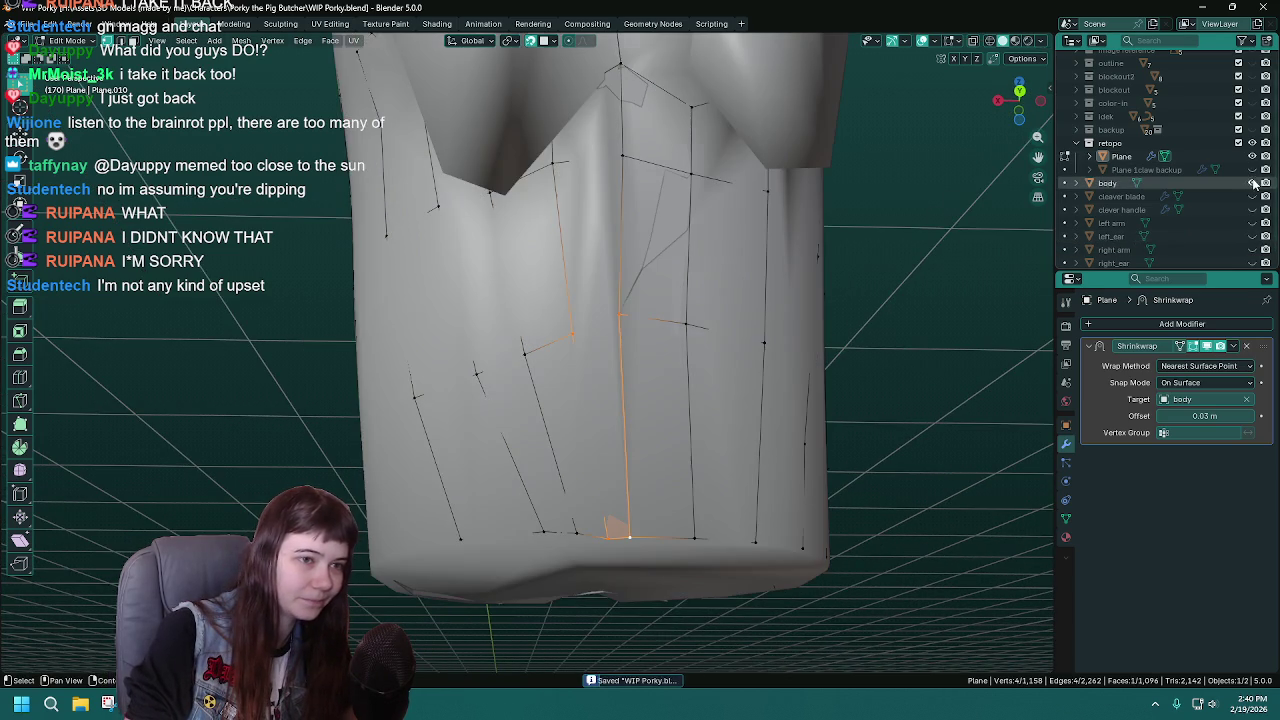
pyautogui.moveTo(607, 428); pyautogui.dragTo(604, 538, button='middle')
pyautogui.click(609, 545)
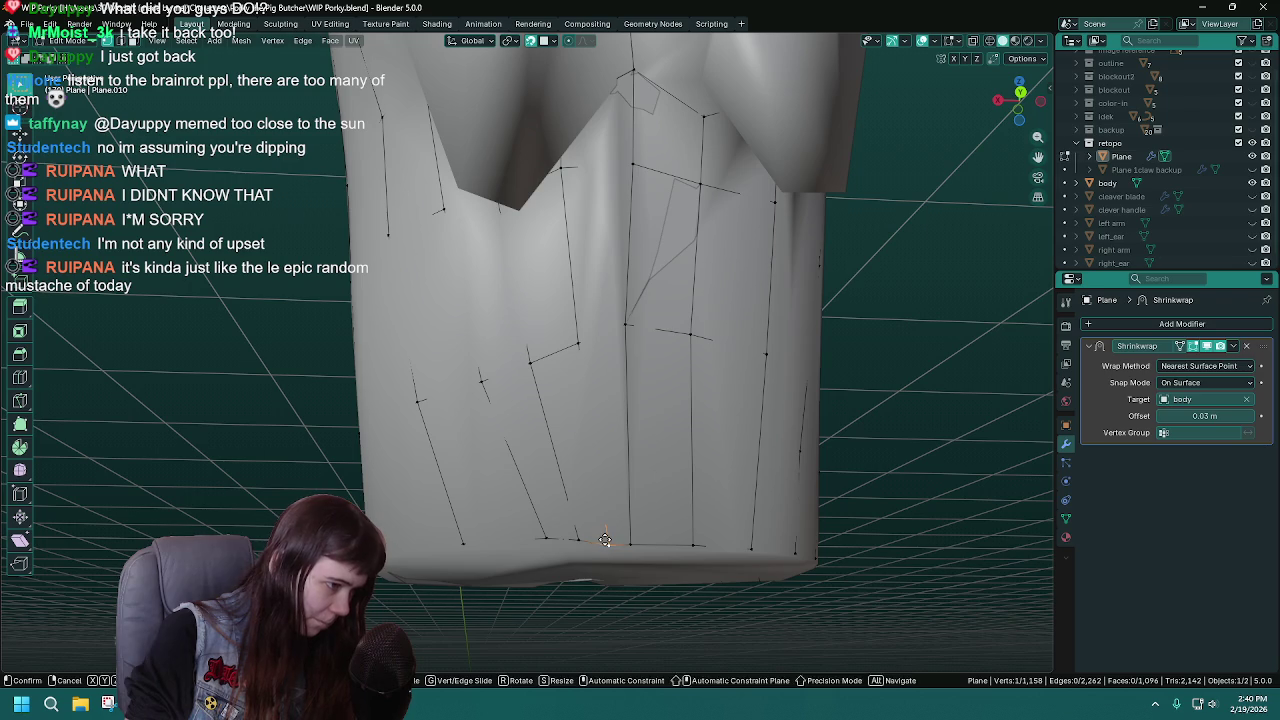
pyautogui.press('g')
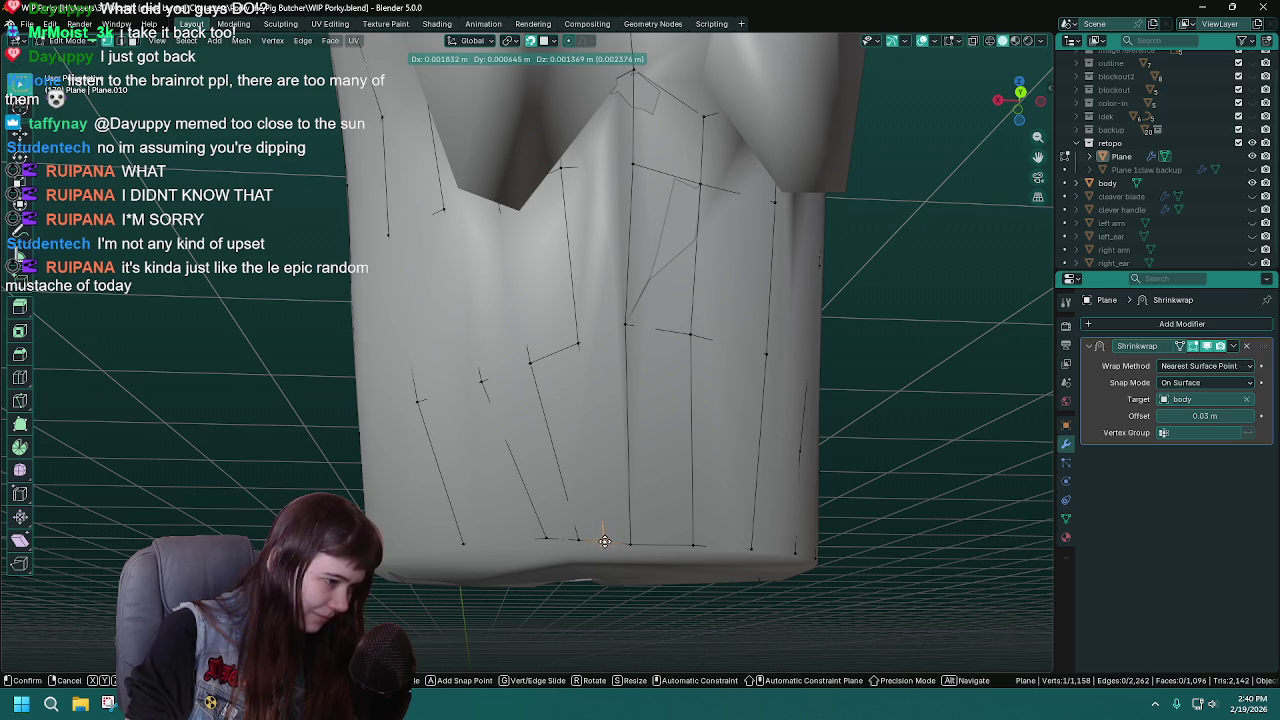
pyautogui.click(605, 541)
pyautogui.hotkey('ctrl', 's')
# - Move the vertex where the centre-front strands meet down onto the body surface
pyautogui.moveTo(604, 540)
pyautogui.mouseDown(button='middle')
pyautogui.moveTo(720, 477)
pyautogui.moveTo(684, 447)
pyautogui.moveTo(688, 430)
pyautogui.mouseUp(button='middle')
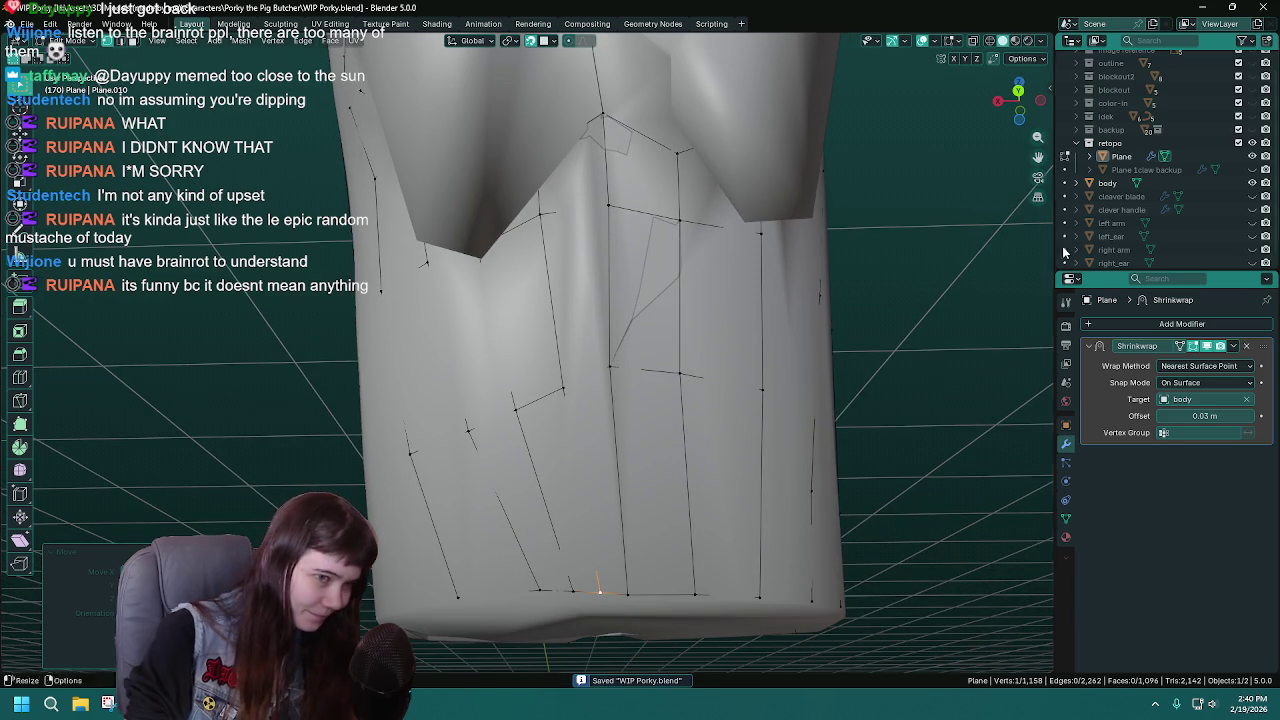
pyautogui.click(1252, 183)
pyautogui.moveTo(733, 448); pyautogui.dragTo(711, 421, button='middle')
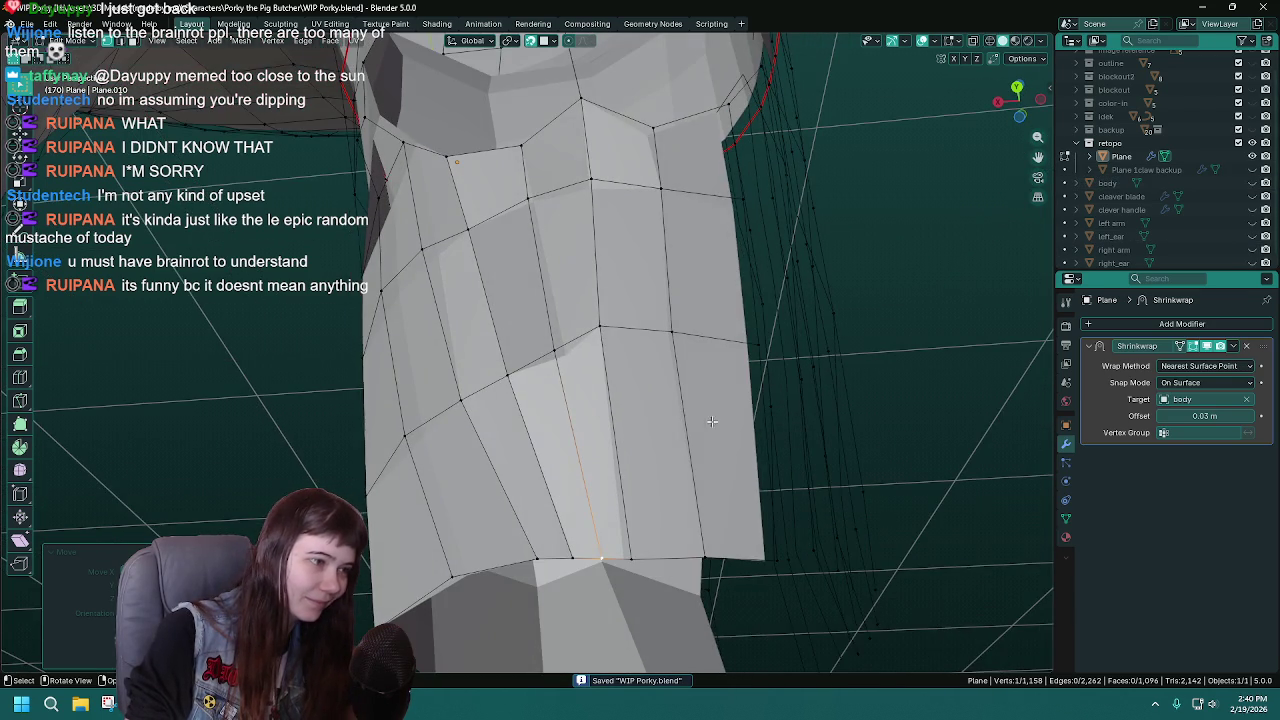
pyautogui.click(603, 338)
pyautogui.moveTo(603, 341); pyautogui.dragTo(612, 353, button='middle')
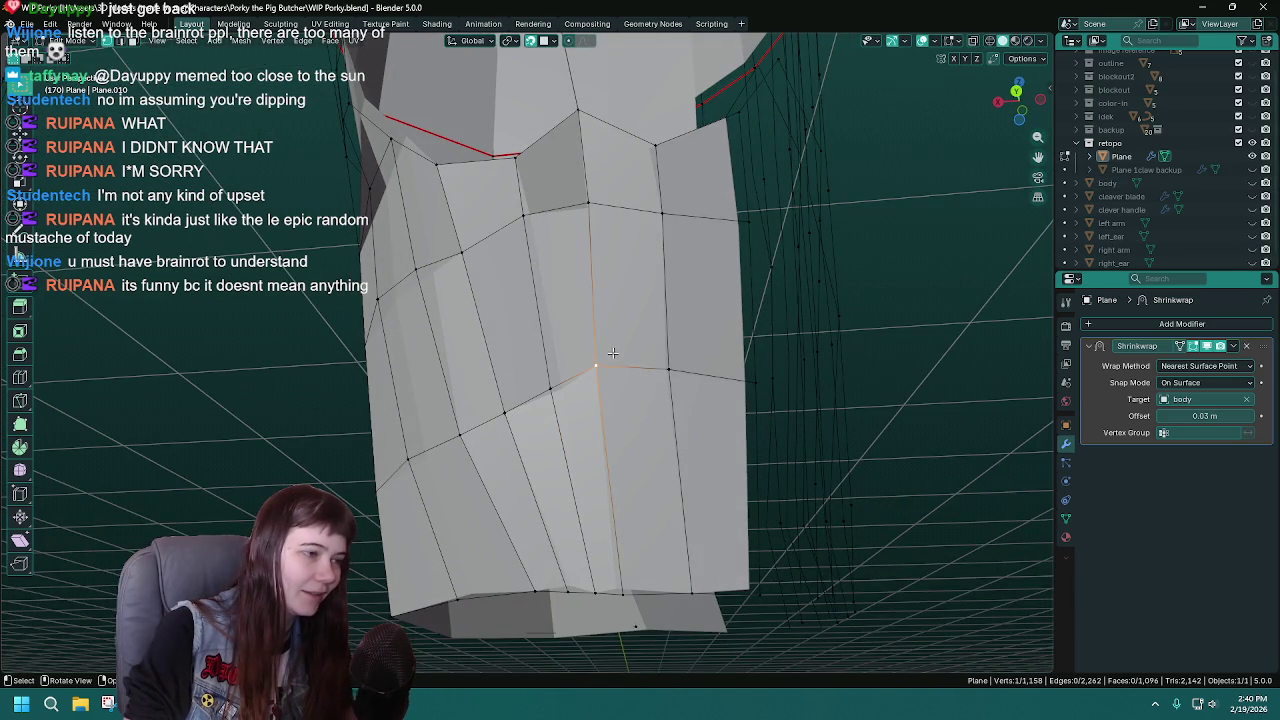
pyautogui.moveTo(608, 345); pyautogui.dragTo(608, 347, button='middle')
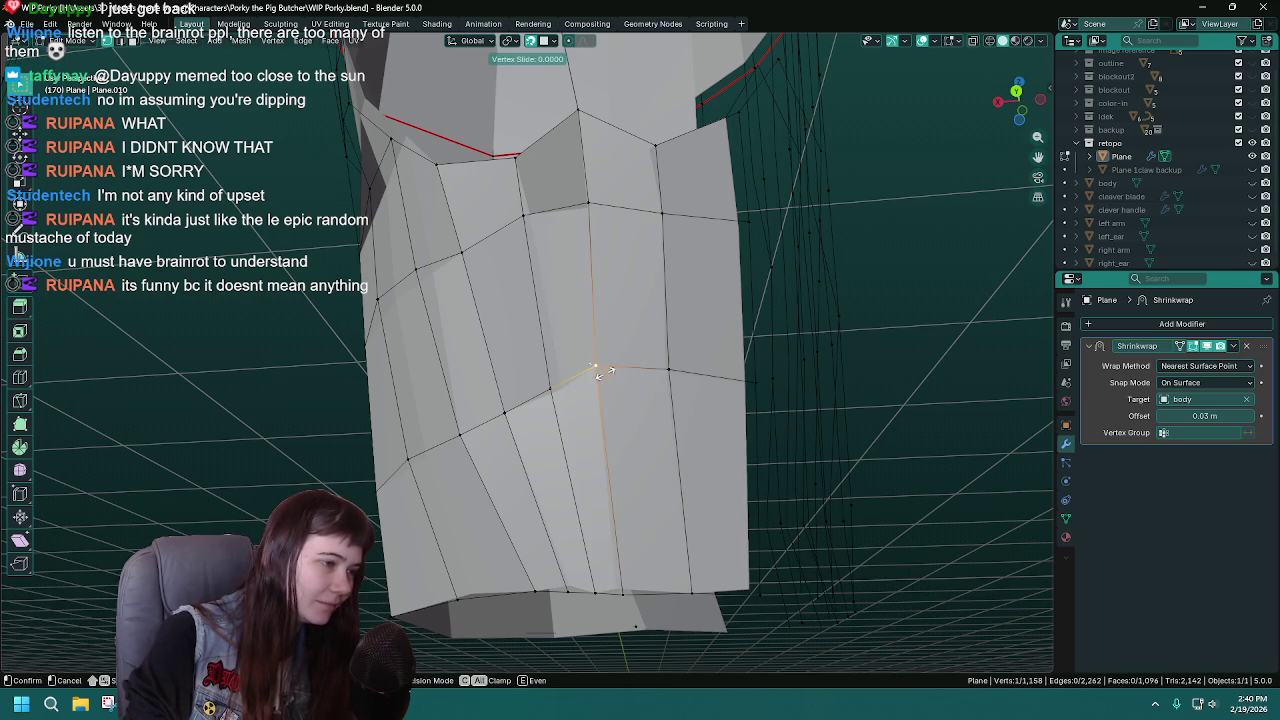
pyautogui.click(1252, 183)
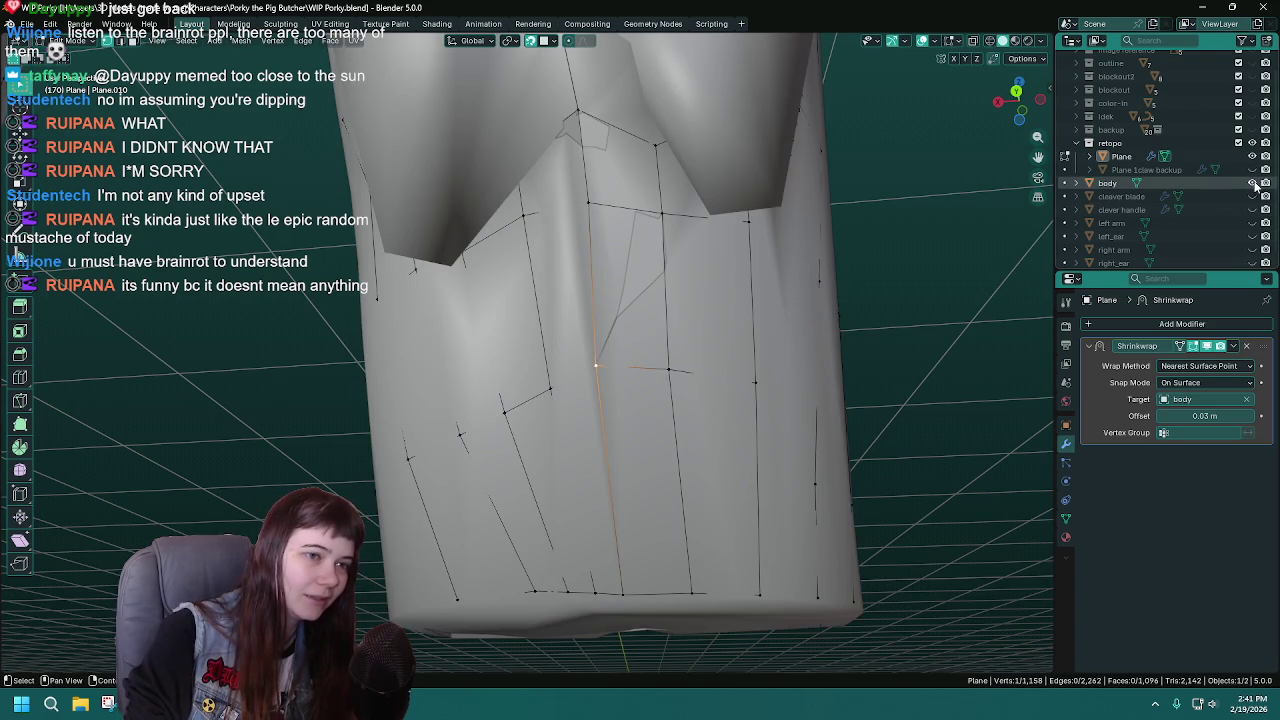
pyautogui.press('g')
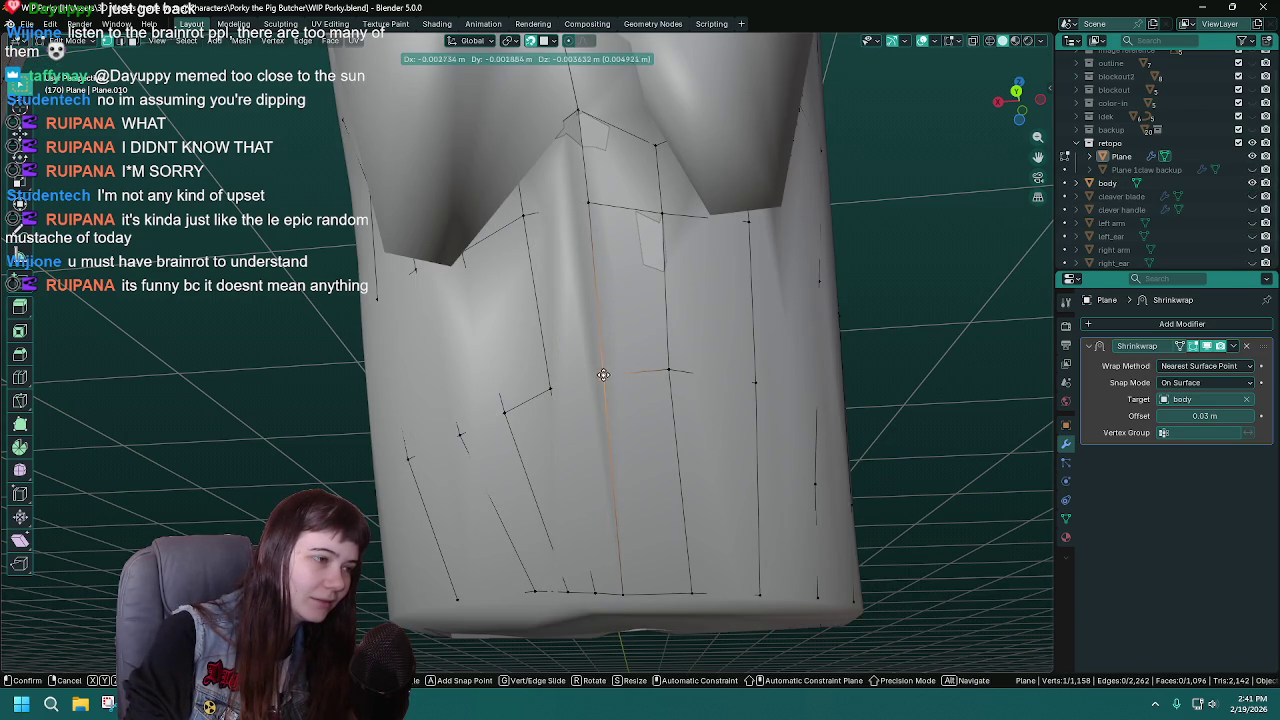
pyautogui.click(602, 374)
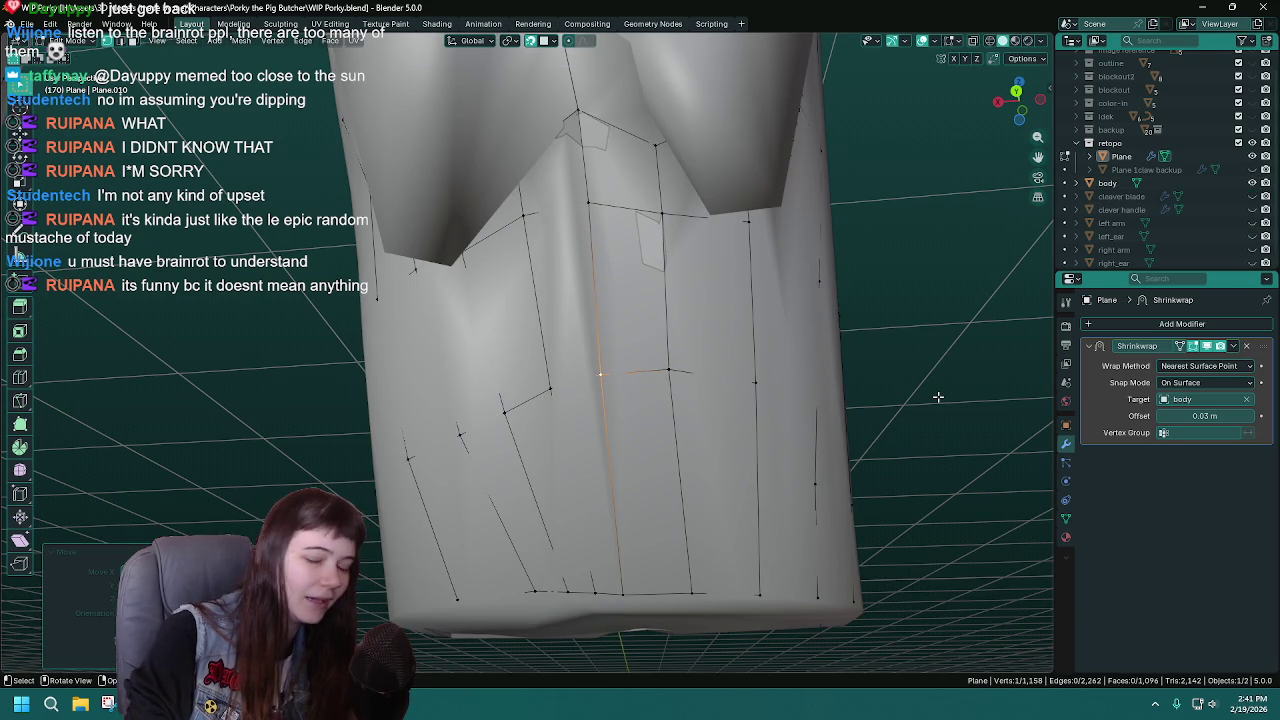
pyautogui.hotkey('ctrl', 's')
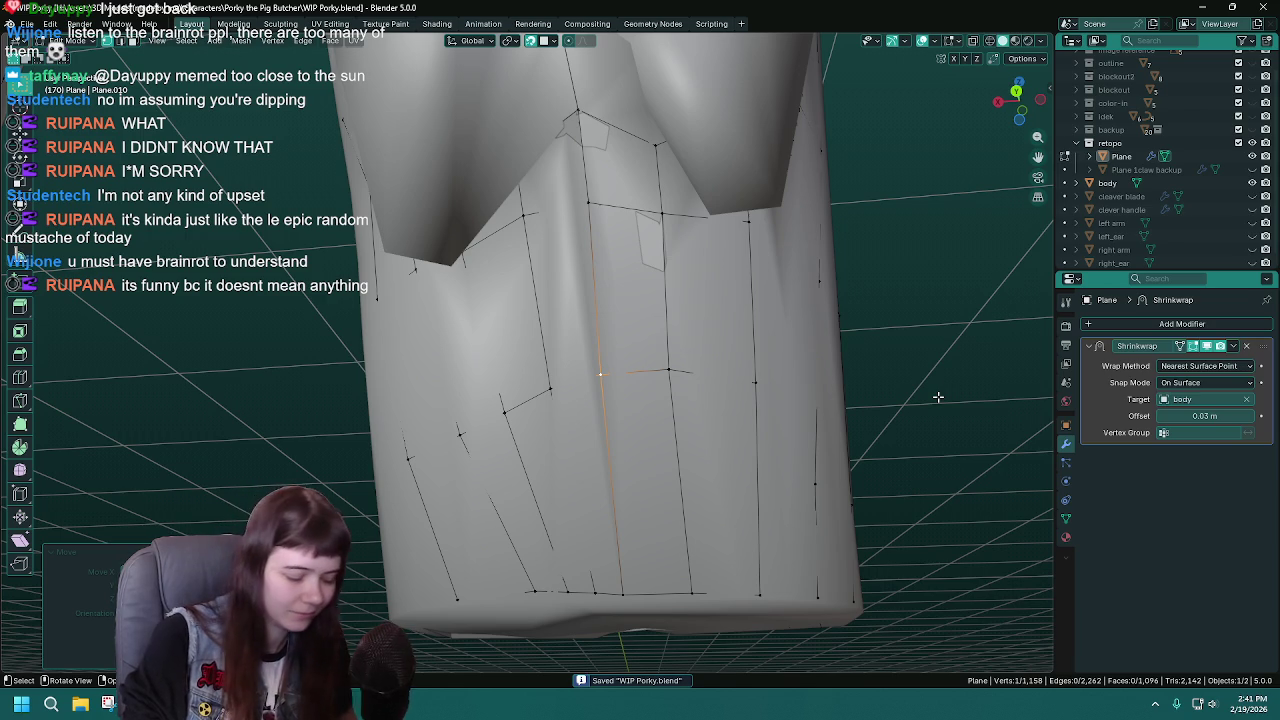